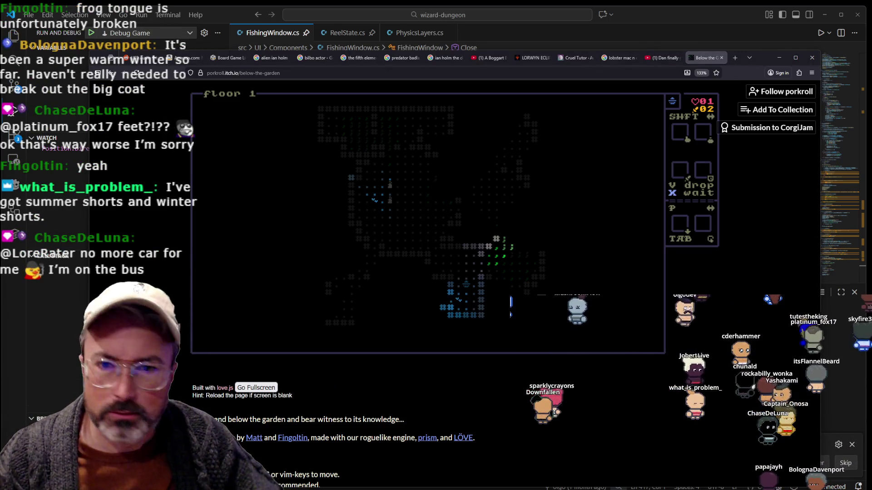
# Expand the Below the Garden page's More information table, then scroll back up to the game canvas
pyautogui.scroll(-5, 391, 371)
pyautogui.scroll(-2, 388, 368)
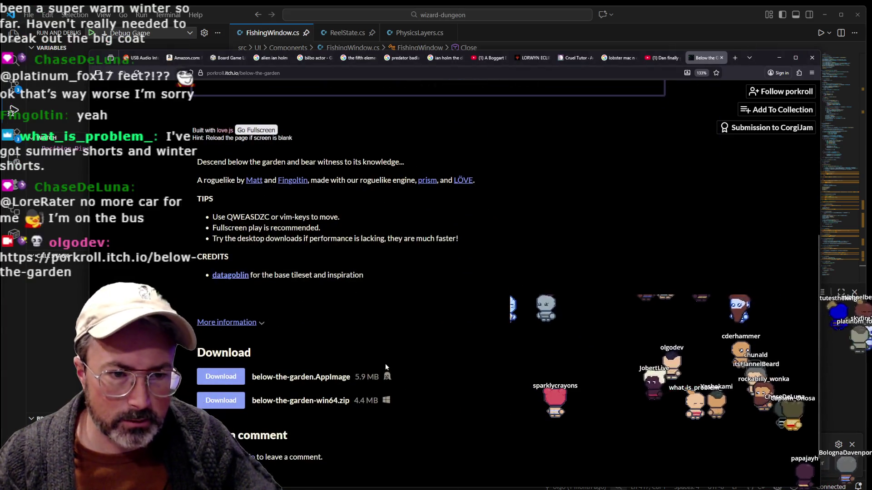
pyautogui.click(245, 281)
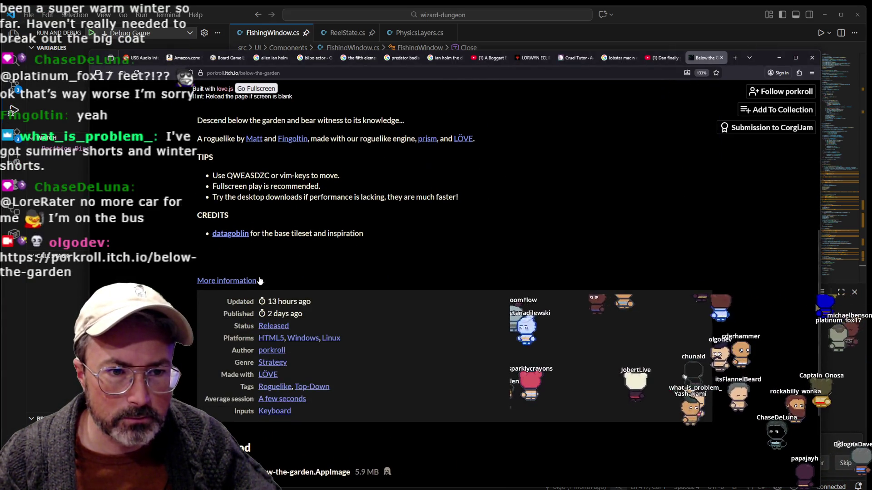
pyautogui.scroll(-3, 417, 286)
pyautogui.scroll(6, 449, 336)
pyautogui.scroll(1, 453, 345)
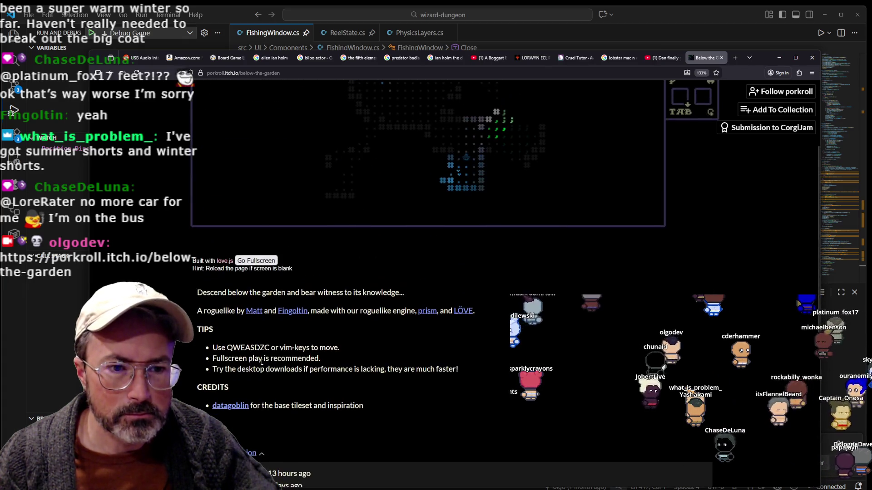
pyautogui.scroll(5, 727, 340)
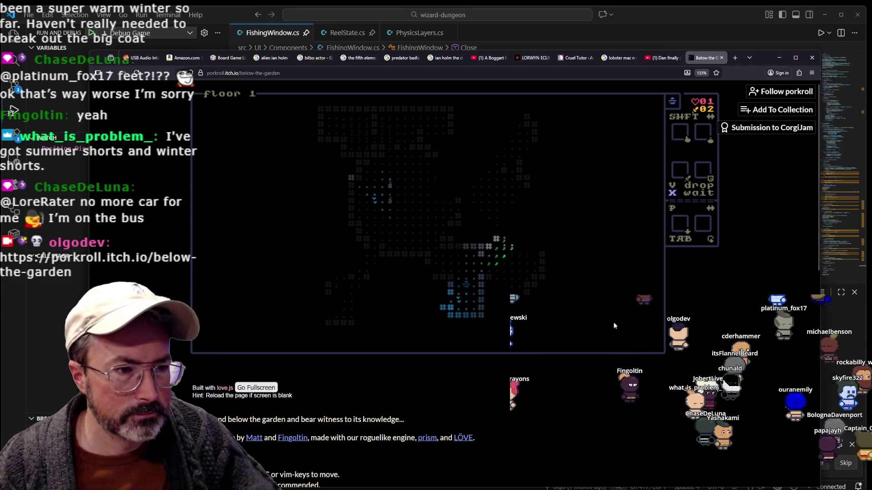
# Play Below the Garden by moving right until game over, then restart with R
pyautogui.click(563, 304)
pyautogui.press('Right')
pyautogui.press('Right')
pyautogui.press('Right')
pyautogui.press('Right')
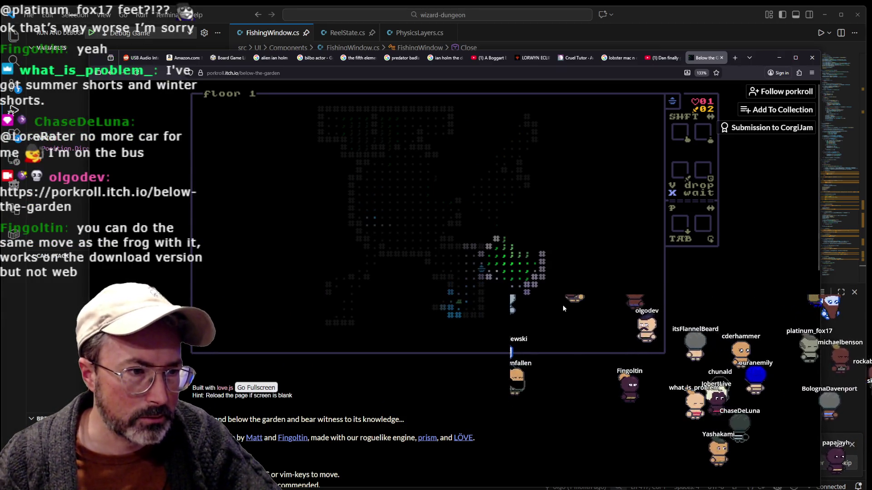
pyautogui.press('Right')
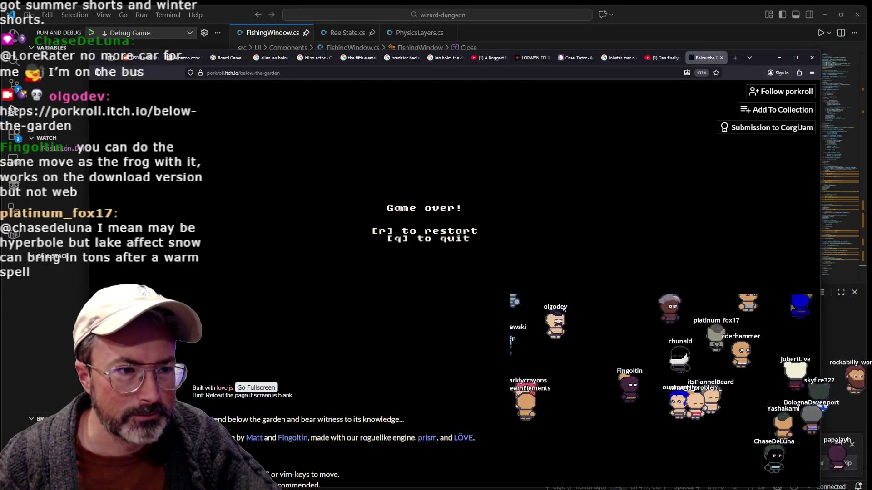
pyautogui.press('r')
pyautogui.press('r')
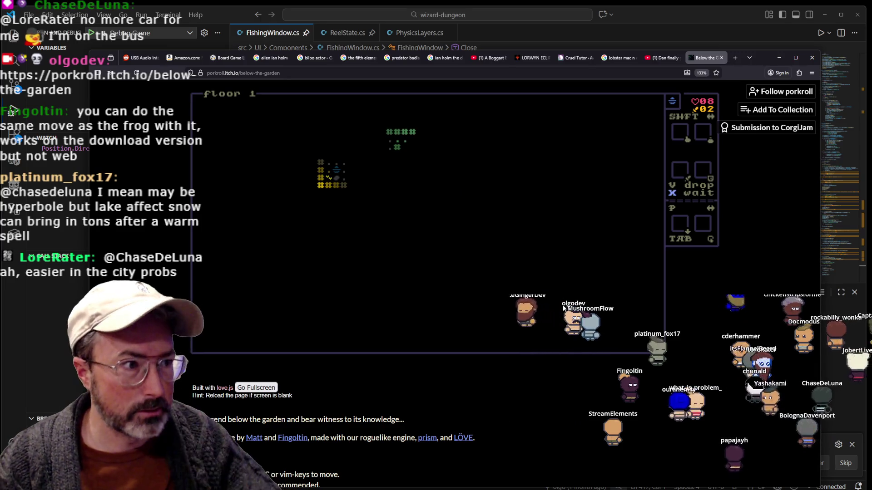
# Move the new run right and up into the corridor, then scroll to the Download files list
pyautogui.press('Right')
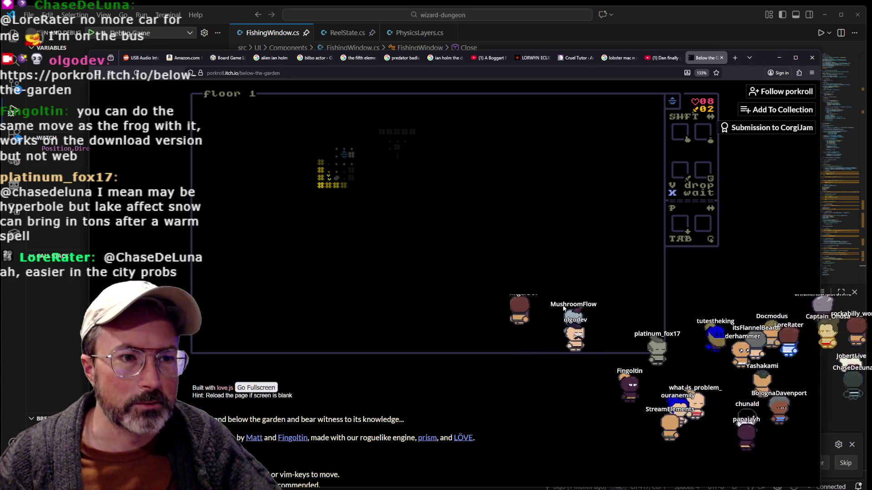
pyautogui.press('Up')
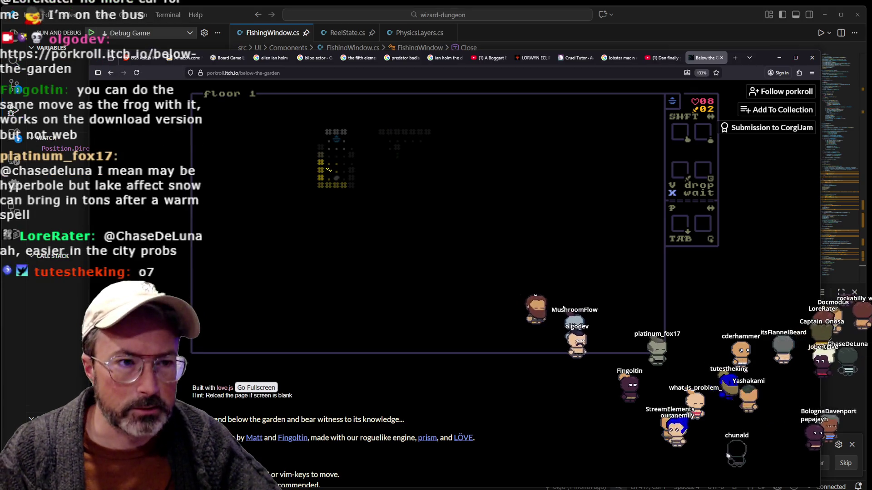
pyautogui.press('Right')
pyautogui.press('Right')
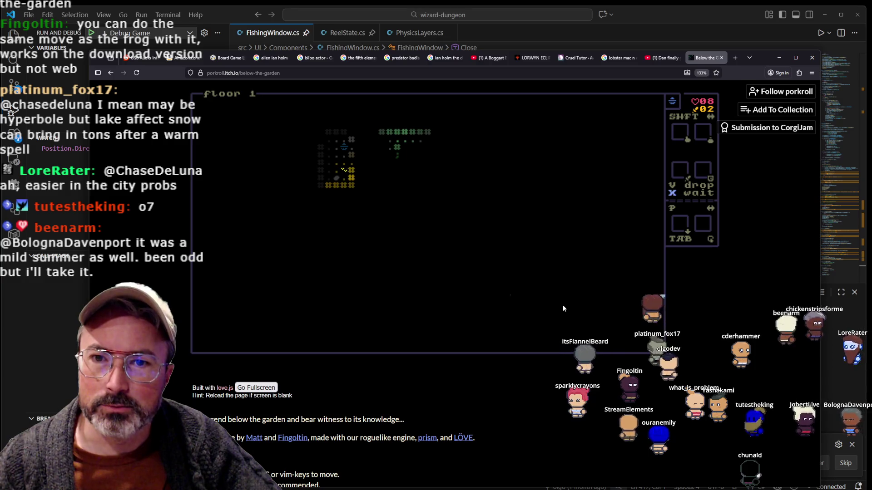
pyautogui.press('Right')
pyautogui.press('Right')
pyautogui.press('Right')
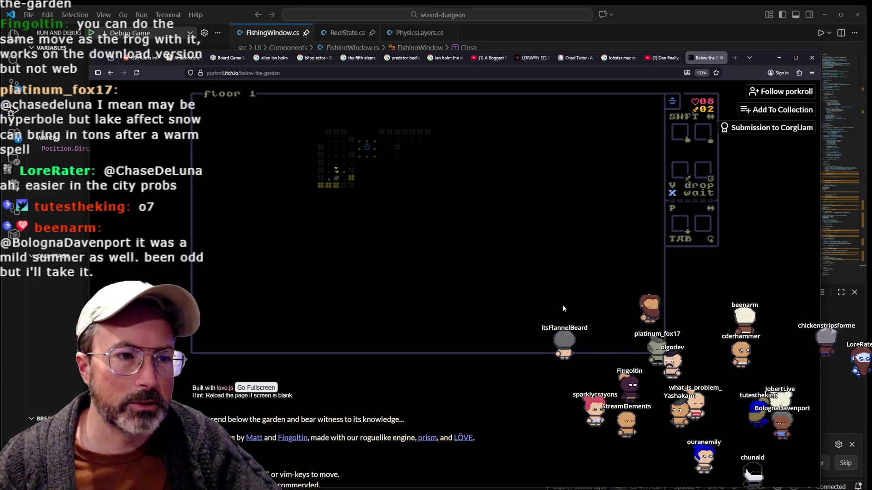
pyautogui.press('b')
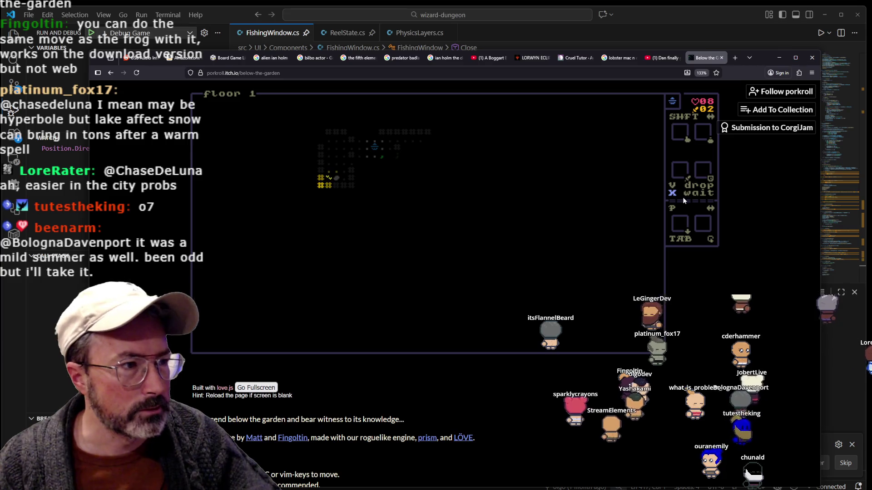
pyautogui.scroll(-8, 473, 429)
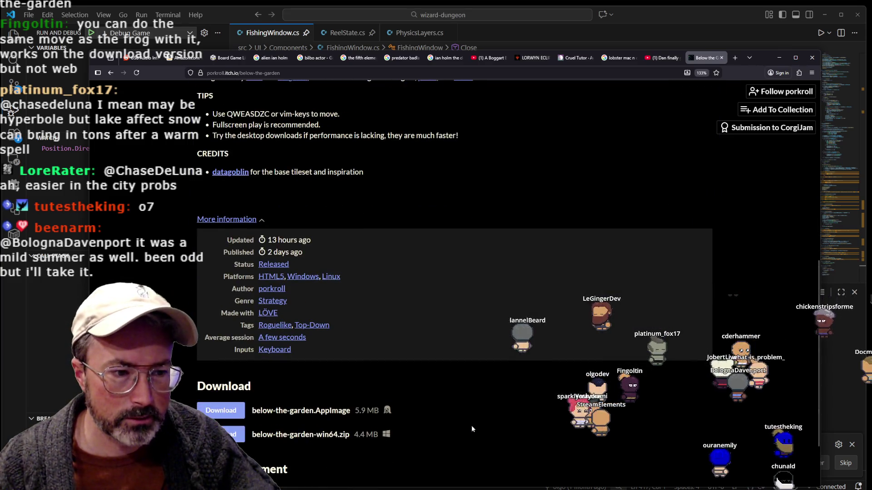
# Start the below-the-garden.AppImage download and read the warning's page and account creation dates
pyautogui.click(239, 416)
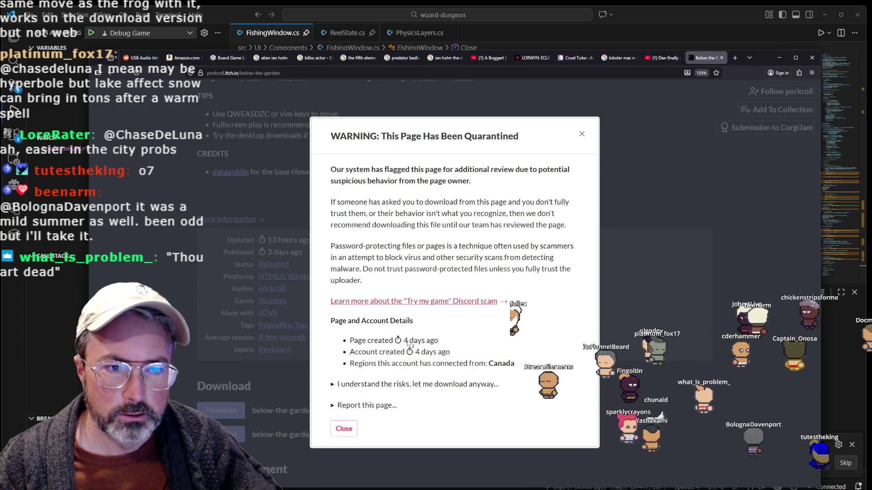
pyautogui.moveTo(499, 363); pyautogui.dragTo(342, 326)
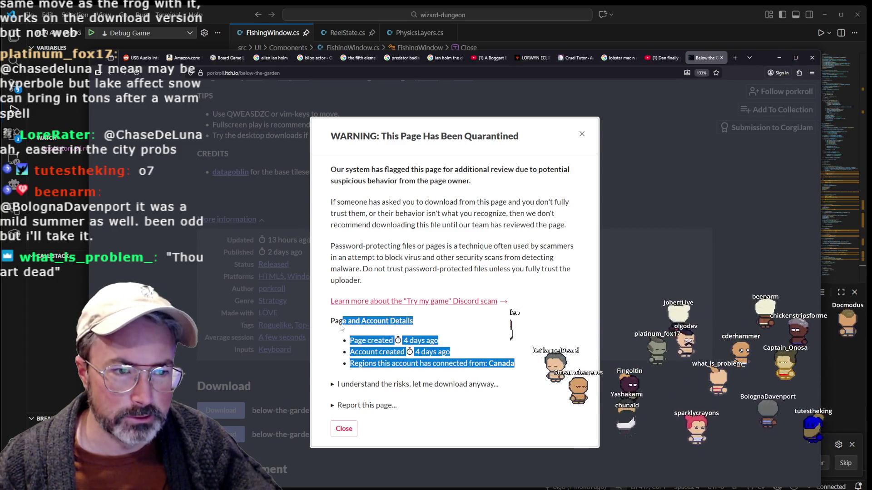
pyautogui.click(370, 373)
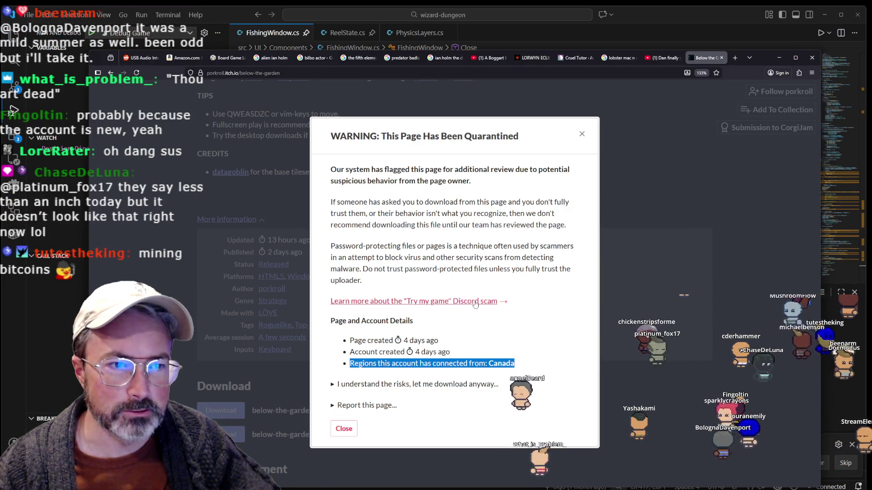
pyautogui.moveTo(450, 353); pyautogui.dragTo(394, 343)
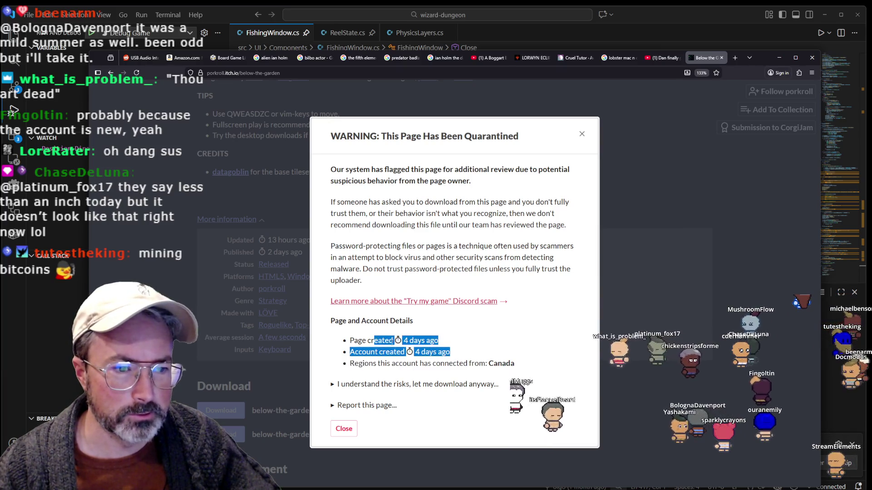
pyautogui.click(381, 352)
# Reveal the download-anyway option, download below-the-garden-win64.zip, and close the thank-you dialog
pyautogui.click(336, 387)
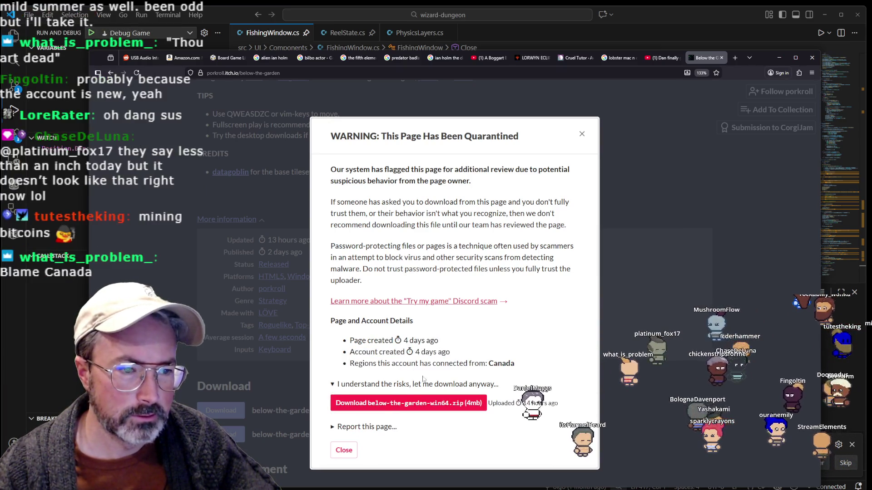
pyautogui.click(328, 428)
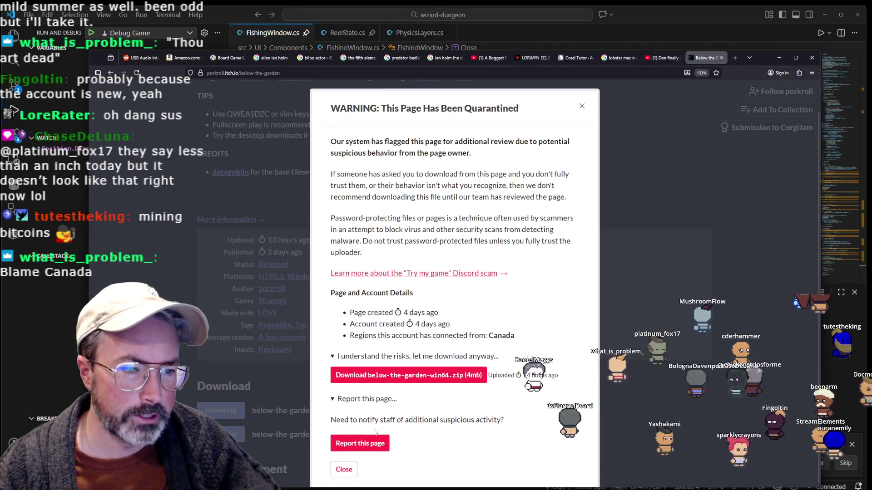
pyautogui.scroll(1, 506, 359)
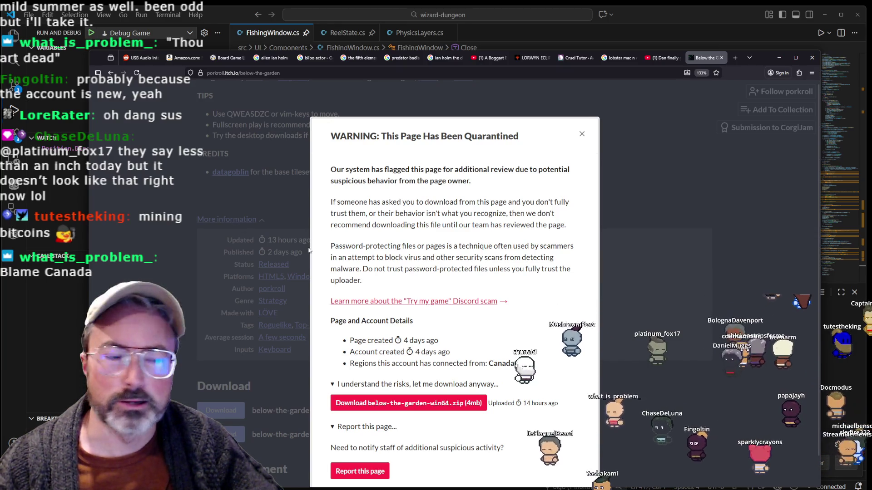
pyautogui.scroll(-1, 461, 359)
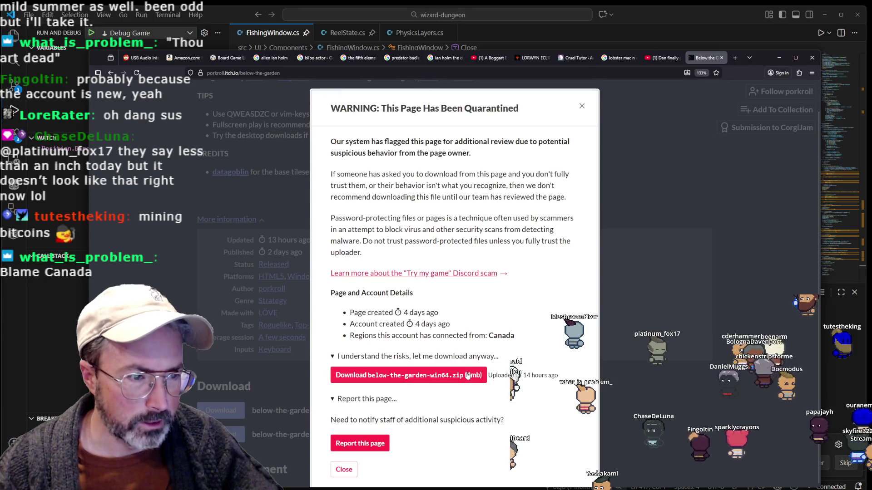
pyautogui.click(436, 381)
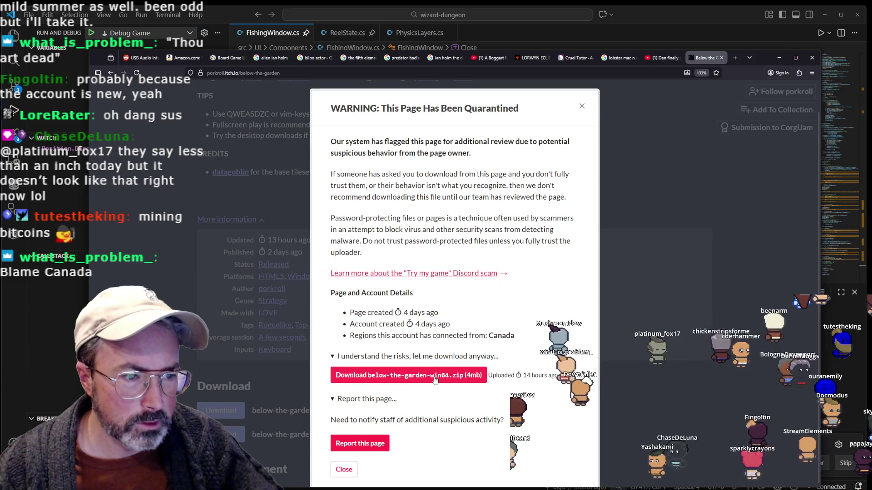
pyautogui.click(581, 107)
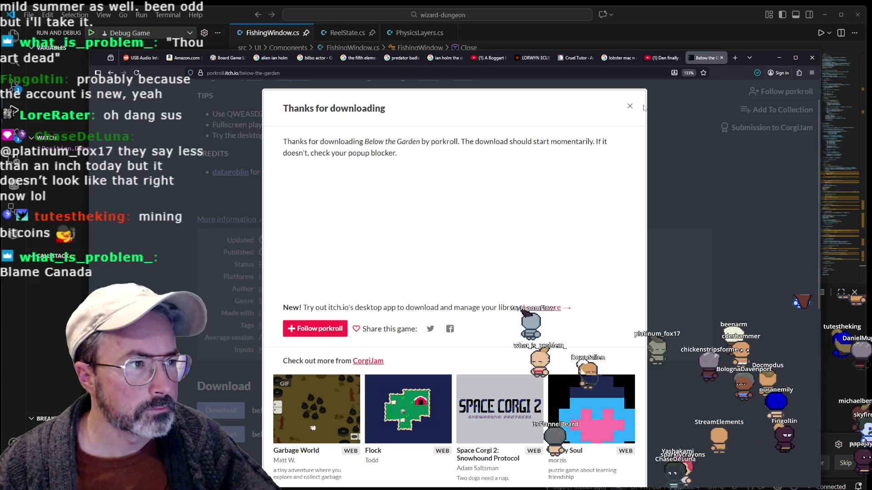
pyautogui.click(630, 105)
pyautogui.scroll(10, 454, 218)
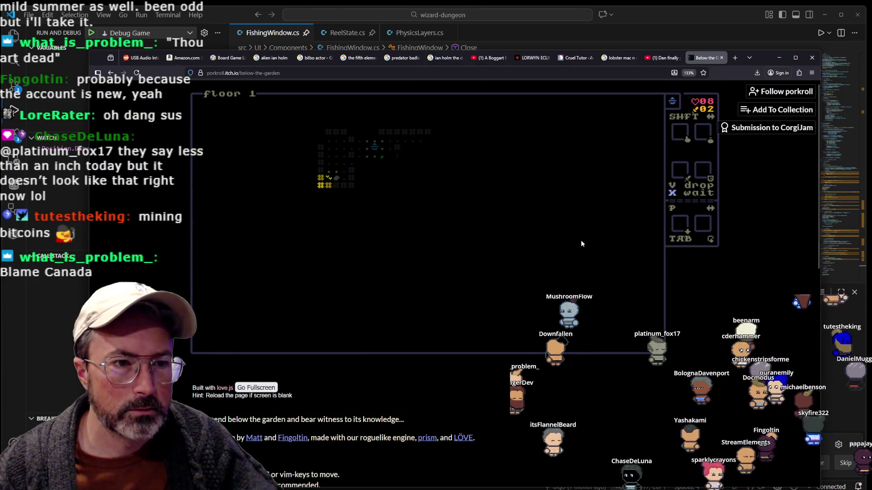
# Explore floor 1 by moving the player down through new rooms, picking up an item
pyautogui.press('Down')
pyautogui.press('Right')
pyautogui.press('Down')
pyautogui.press('Right')
pyautogui.press('Down')
pyautogui.press('Left')
pyautogui.press('Down')
pyautogui.press('Left')
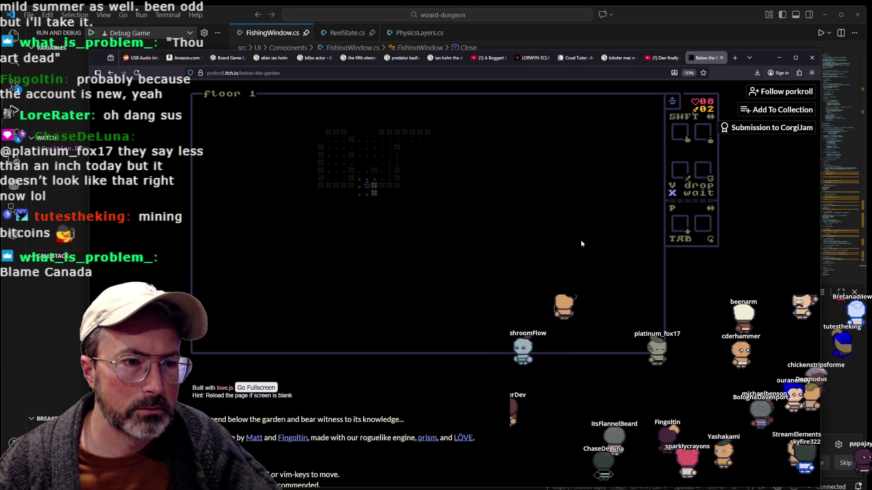
pyautogui.press('Down')
pyautogui.press('Down')
pyautogui.press('Down')
pyautogui.press('Right')
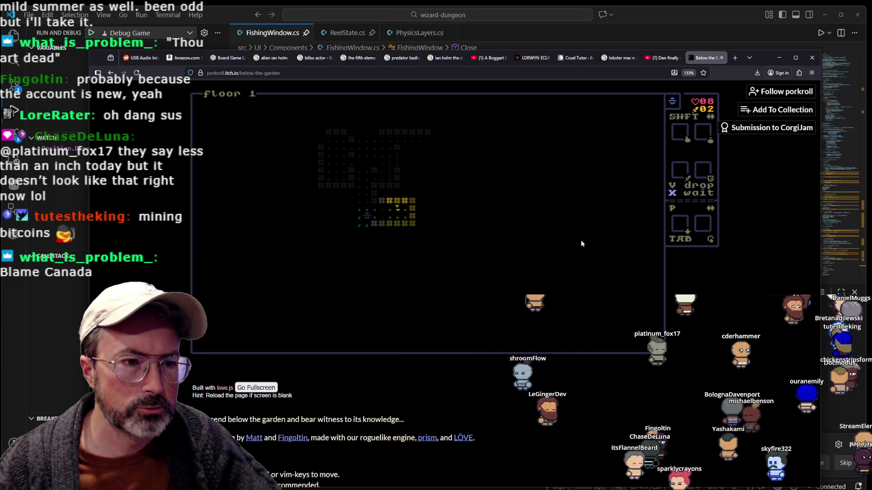
pyautogui.press('Down')
pyautogui.press('Down')
pyautogui.press('Down')
pyautogui.press('Right')
pyautogui.press('Down')
pyautogui.press('Left')
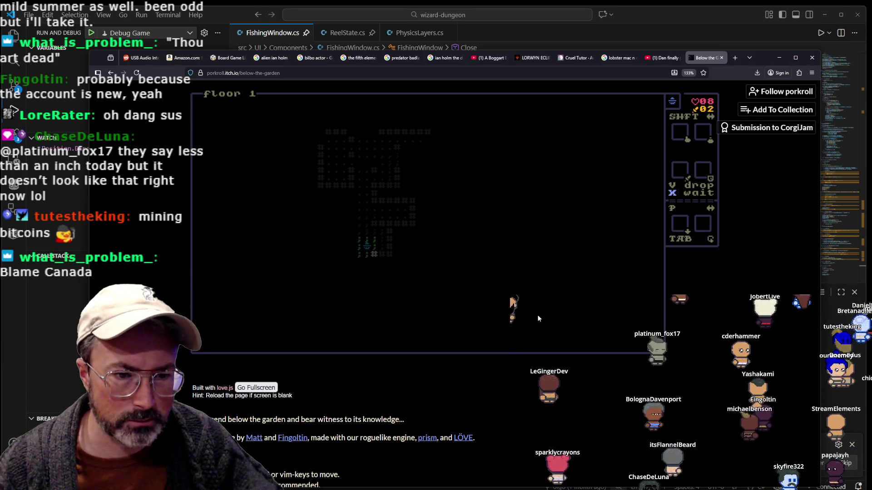
pyautogui.press('Down')
pyautogui.press('Down')
pyautogui.press('Left')
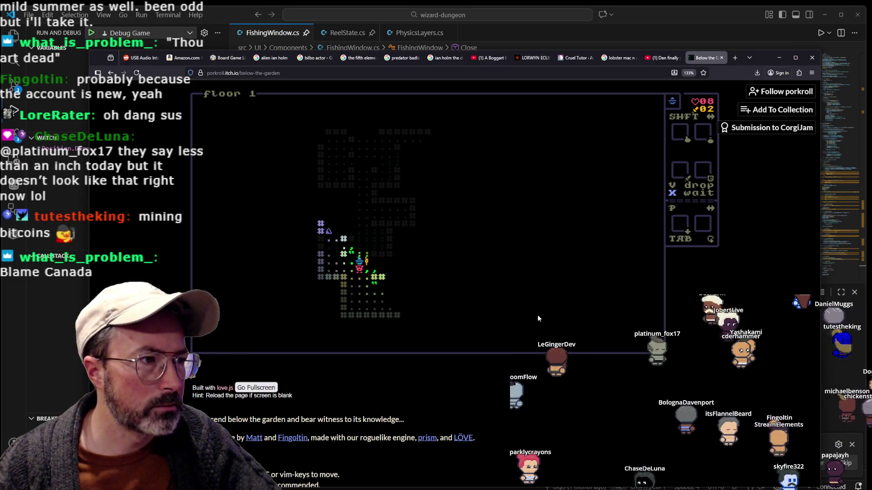
# Walk onto a floor item, move it into the hand slot and use it
pyautogui.press('Up')
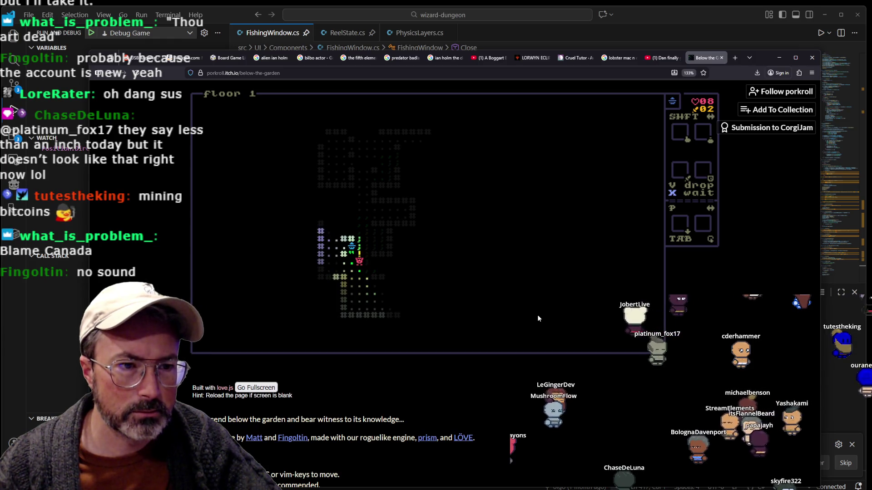
pyautogui.press('Left')
pyautogui.press('Up')
pyautogui.press('Up')
pyautogui.press('Left')
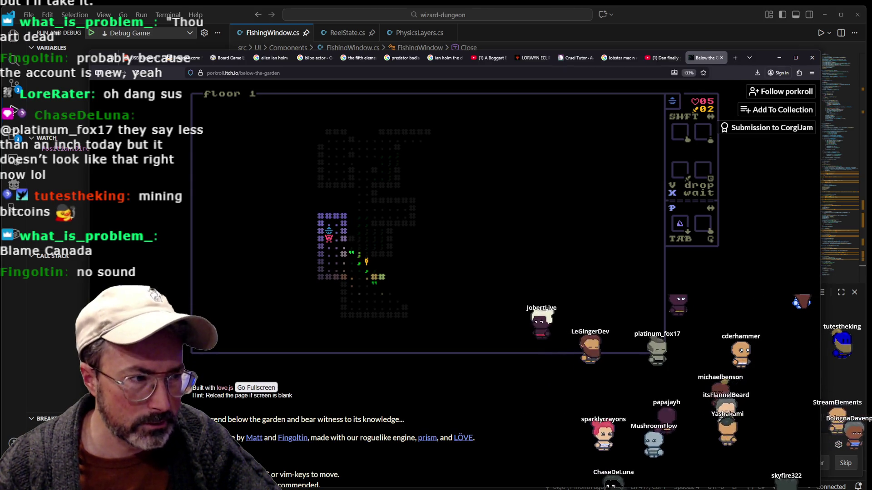
pyautogui.press('Tab')
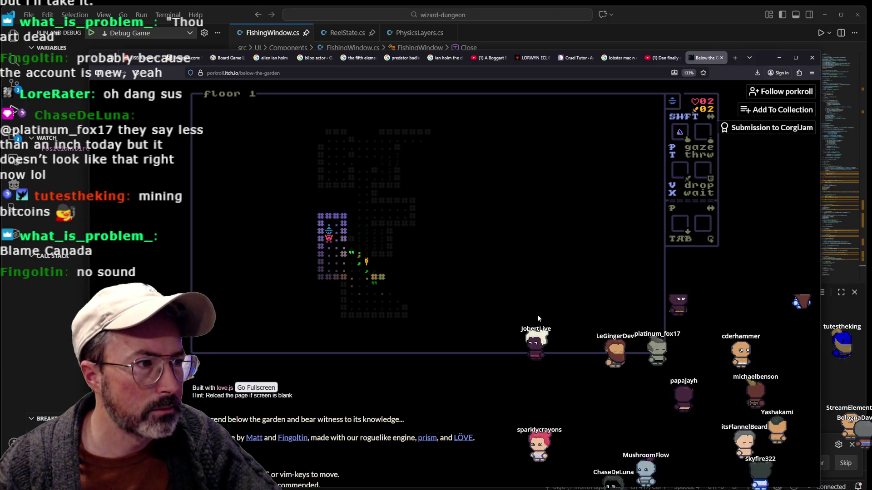
pyautogui.press('p')
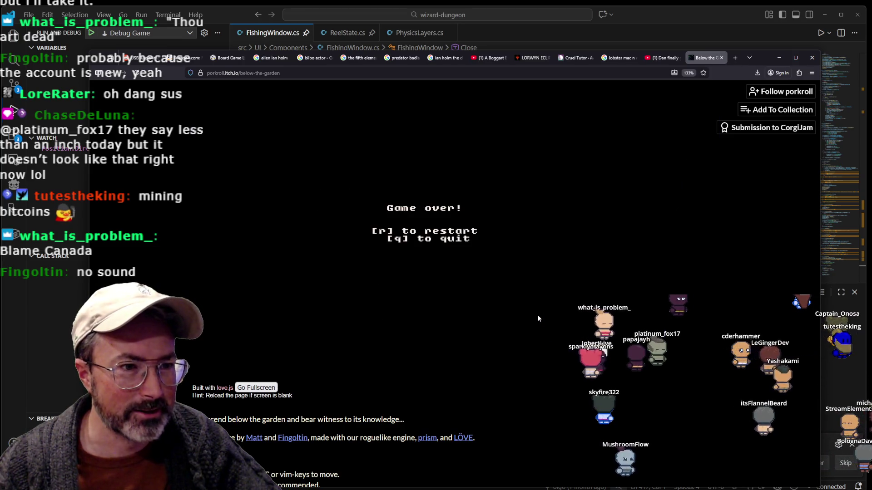
# Restart after game over, enter the dungeon and explore down and right toward the monsters
pyautogui.press('r')
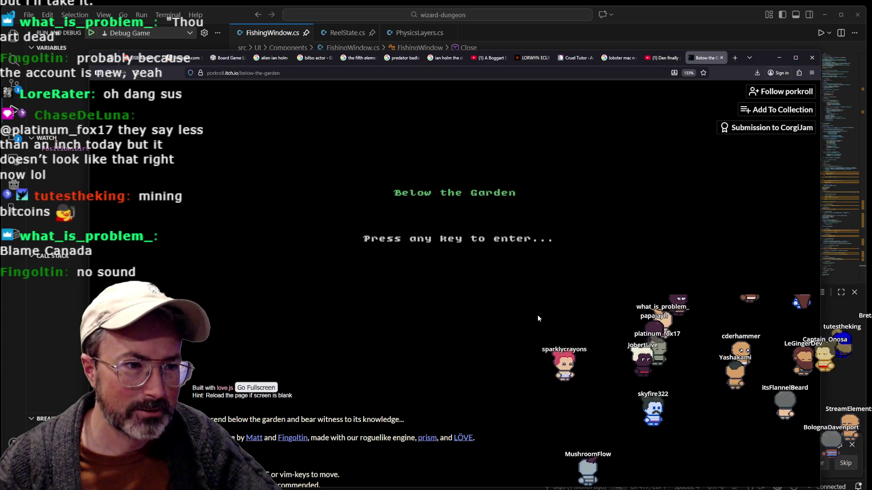
pyautogui.press('Return')
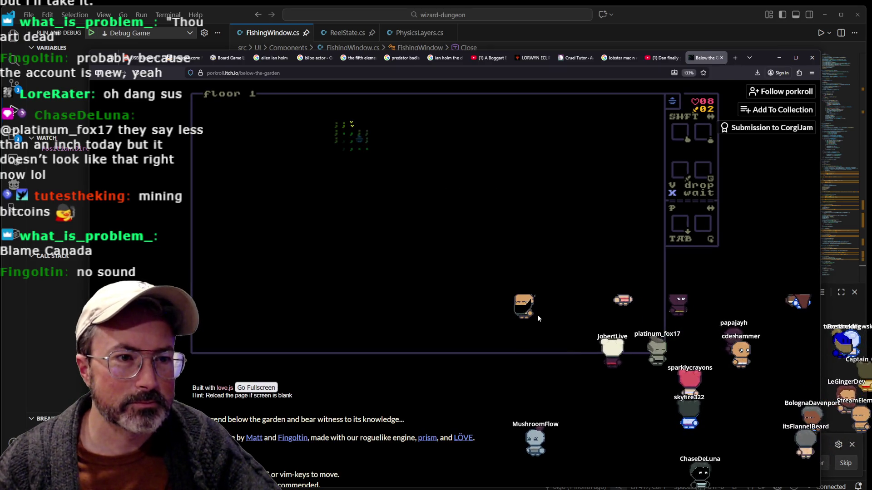
pyautogui.press('Right')
pyautogui.press('Right')
pyautogui.press('Down')
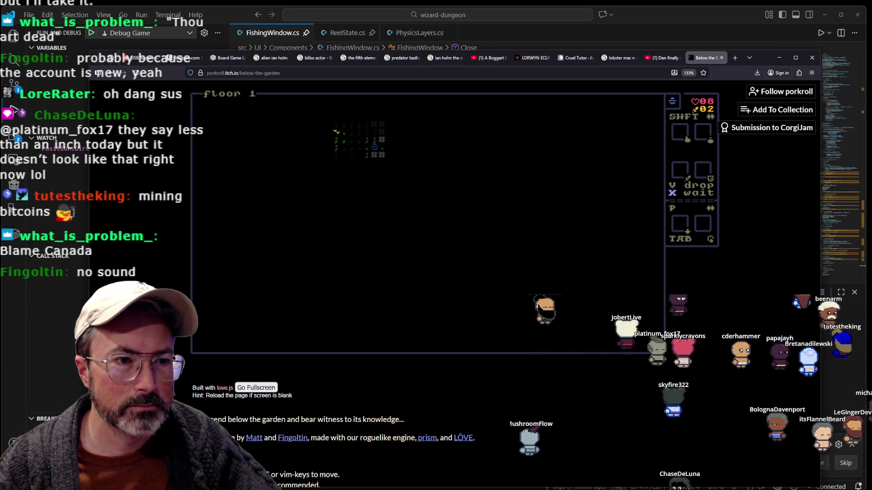
pyautogui.press('Right')
pyautogui.press('Right')
pyautogui.press('Down')
pyautogui.press('Down')
pyautogui.press('Down')
pyautogui.press('Down')
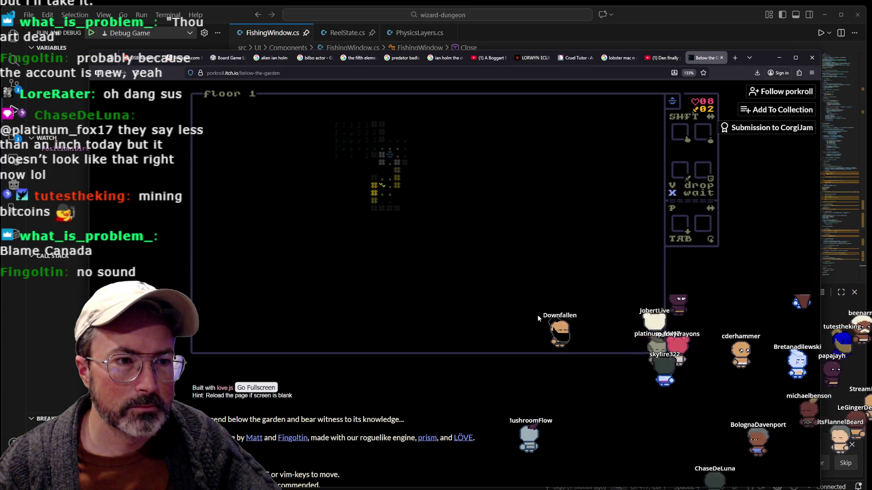
pyautogui.press('Down')
pyautogui.press('Down')
pyautogui.press('Right')
pyautogui.press('Right')
pyautogui.press('Down')
pyautogui.press('Down')
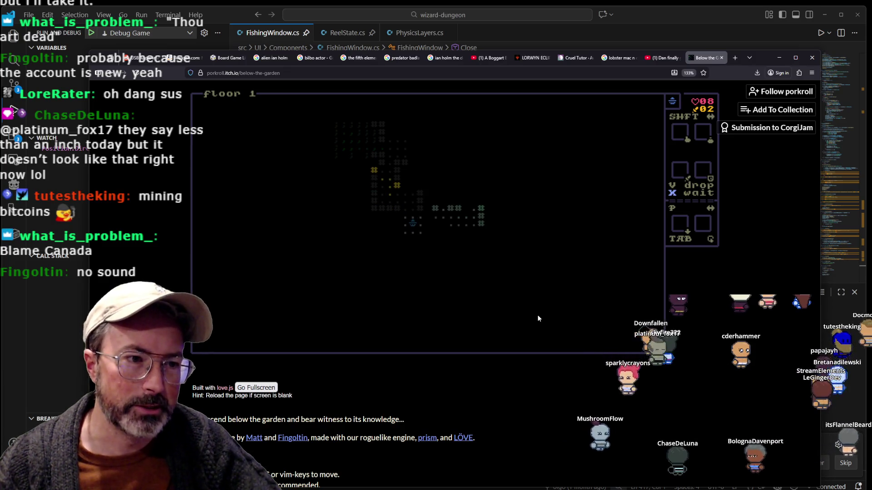
pyautogui.press('Right')
pyautogui.press('Right')
pyautogui.press('Right')
pyautogui.press('Right')
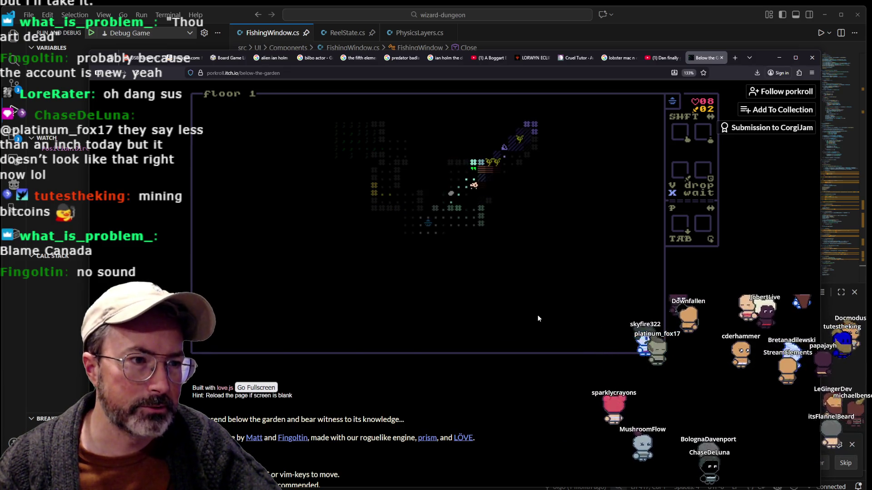
pyautogui.press('Up')
pyautogui.press('Up')
pyautogui.press('Up')
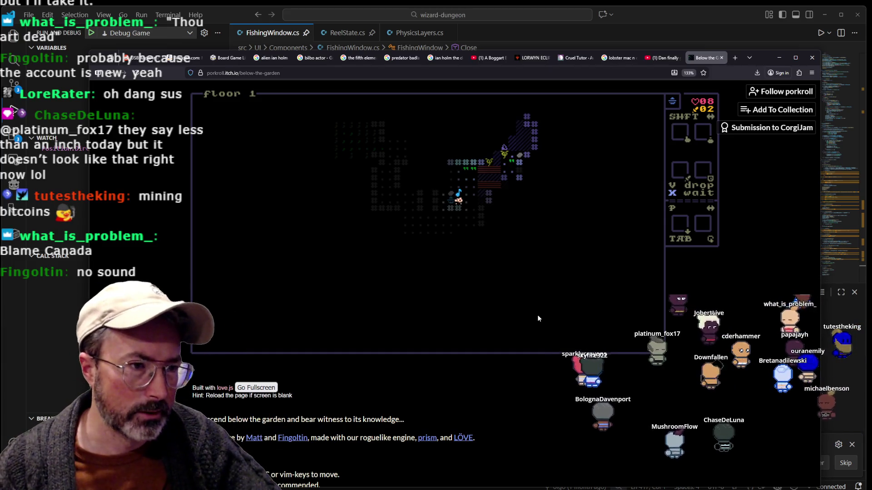
# Pick up and eat the pink item, then throw the next held item at a target
pyautogui.press('Right')
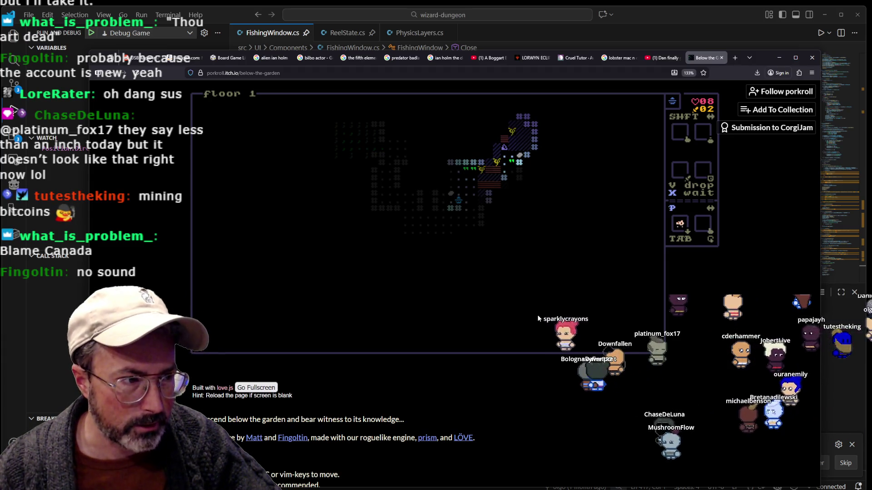
pyautogui.press('Tab')
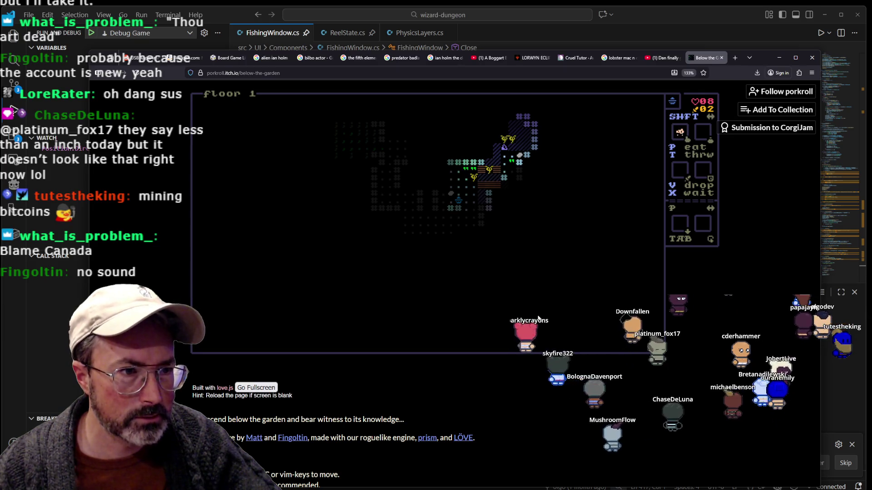
pyautogui.press('x')
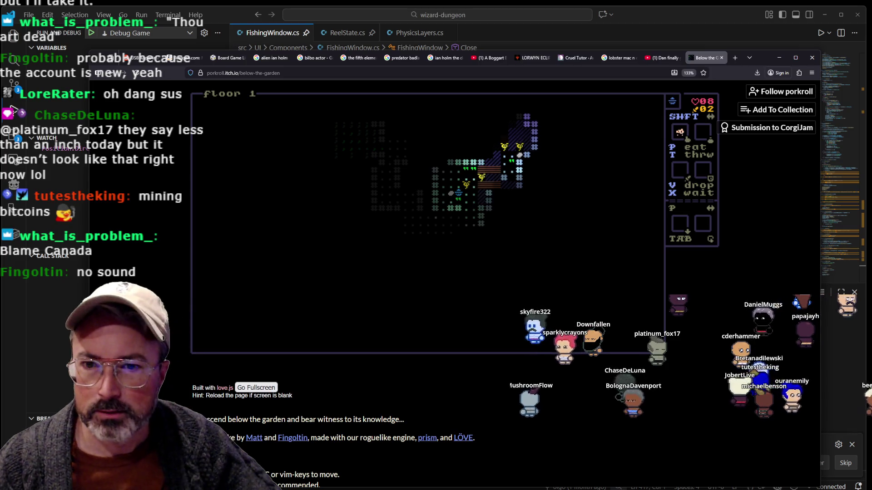
pyautogui.press('Right')
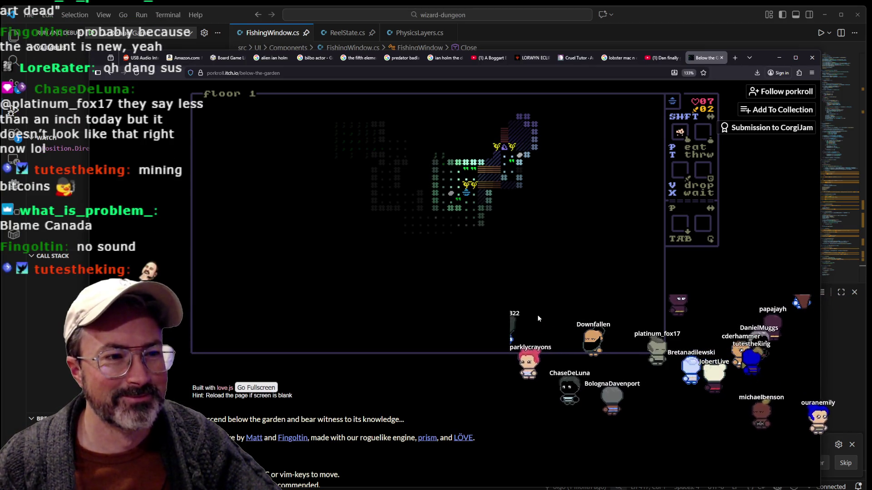
pyautogui.press('x')
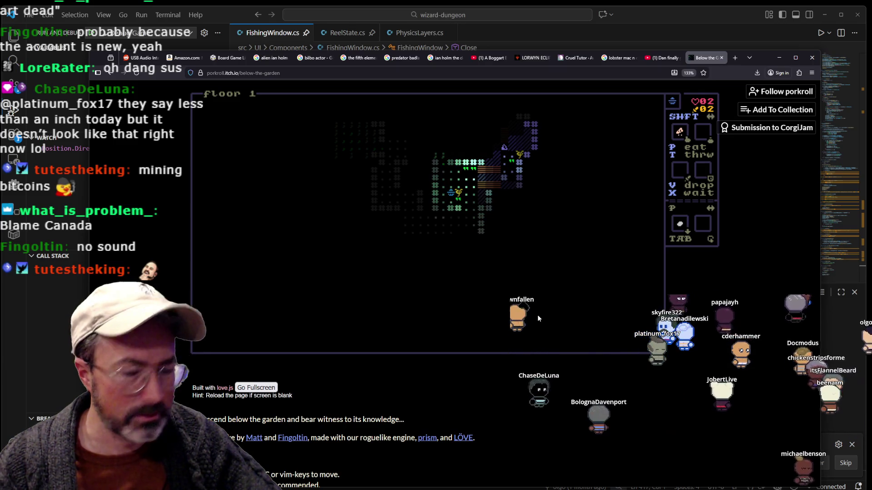
pyautogui.press('p')
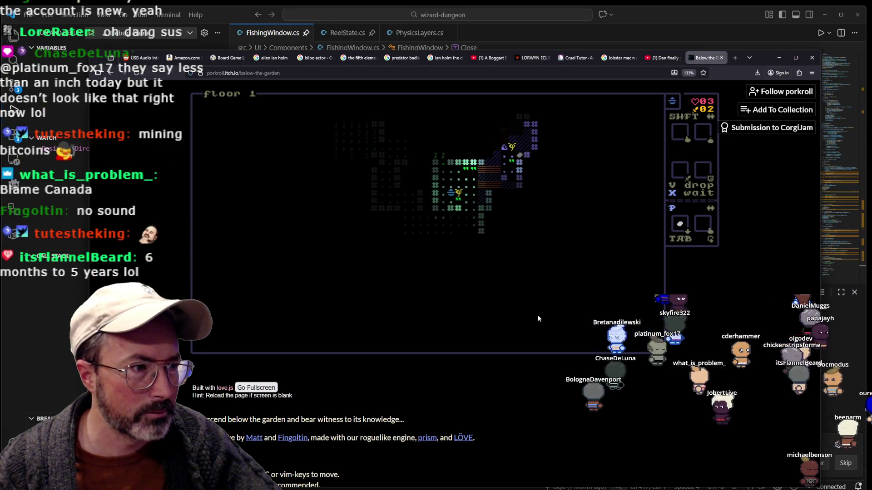
pyautogui.press('Tab')
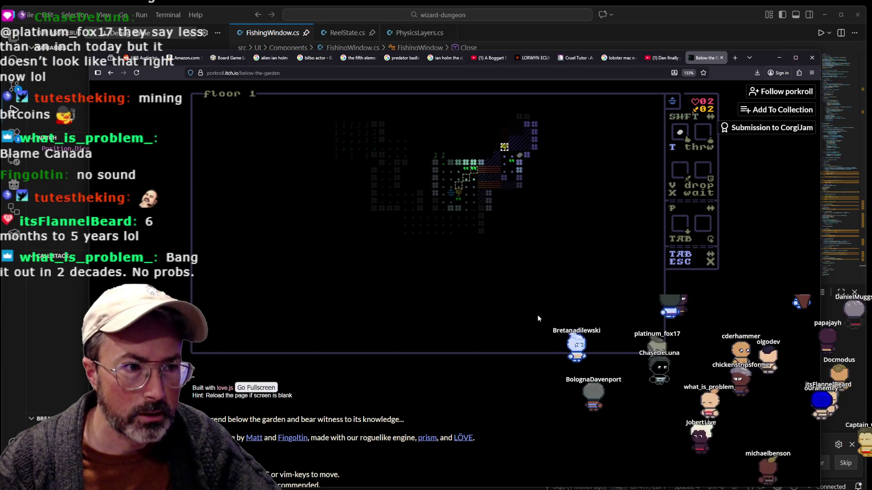
pyautogui.press('t')
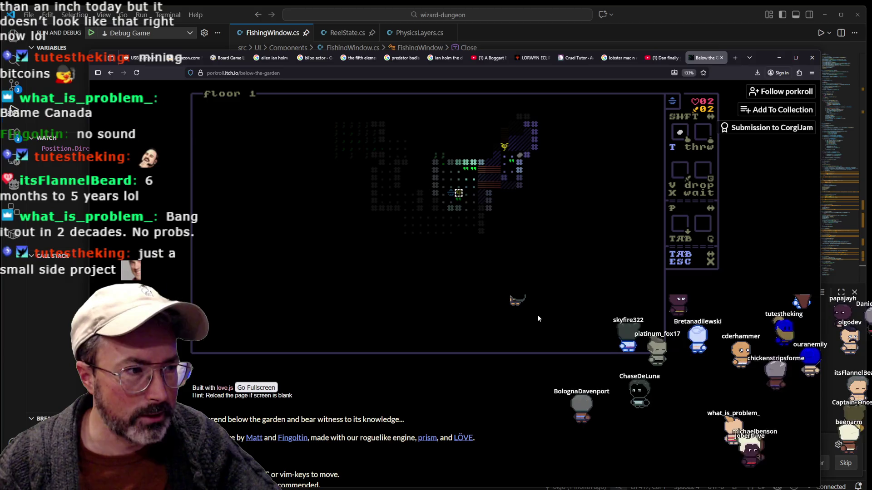
pyautogui.press('t')
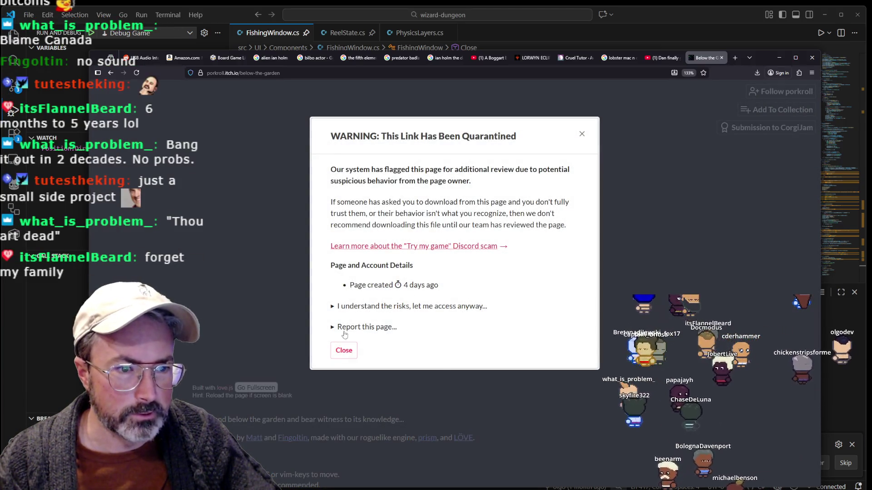
# Reveal and select the Prism docs link in the quarantine warning, then open a new tab
pyautogui.click(339, 307)
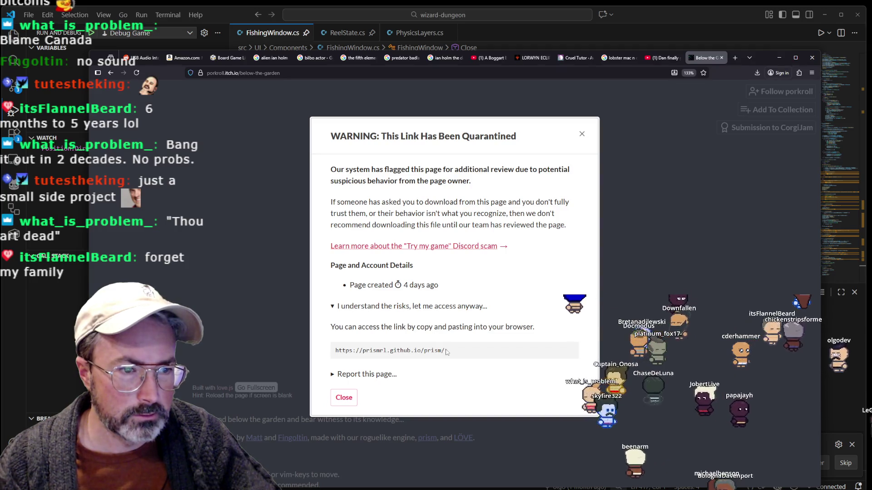
pyautogui.moveTo(447, 353); pyautogui.dragTo(339, 352)
pyautogui.hotkey('ctrl', 'c')
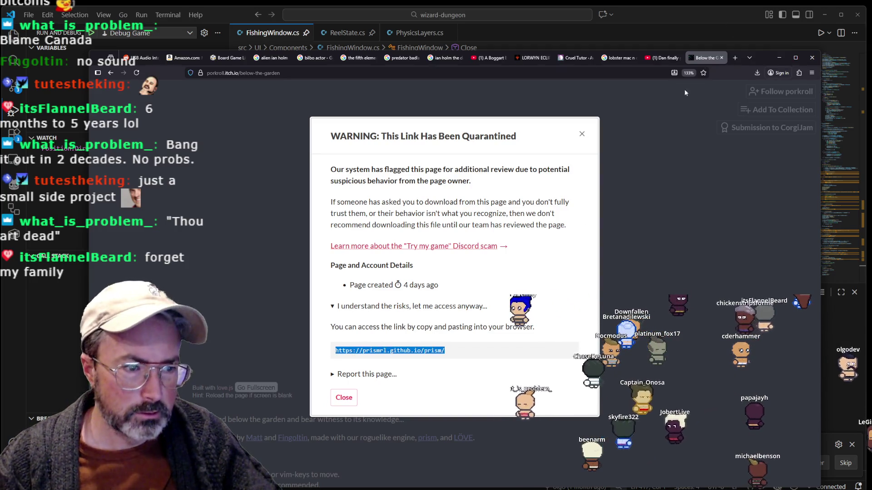
pyautogui.hotkey('ctrl', 't')
pyautogui.hotkey('ctrl', 'v')
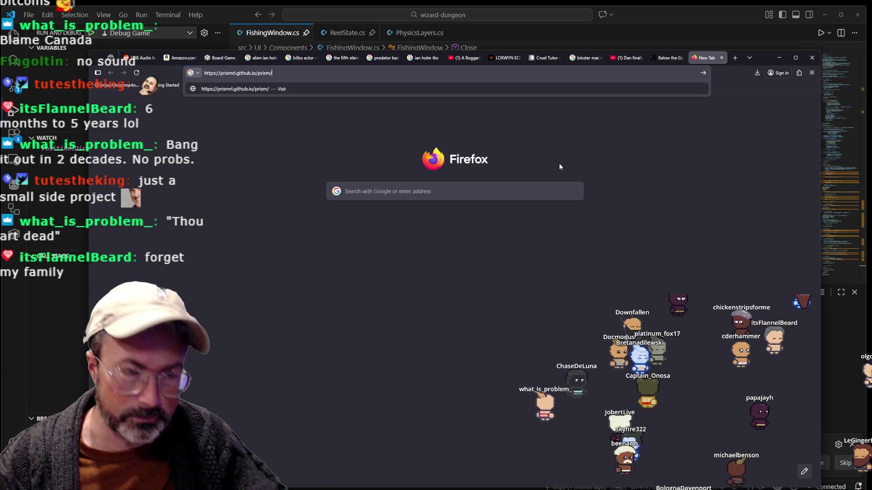
pyautogui.press('Return')
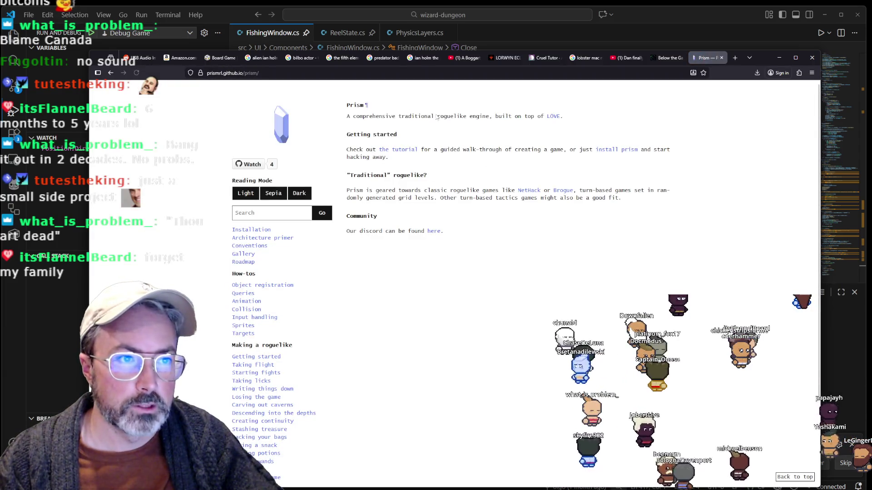
pyautogui.moveTo(437, 116); pyautogui.dragTo(520, 116)
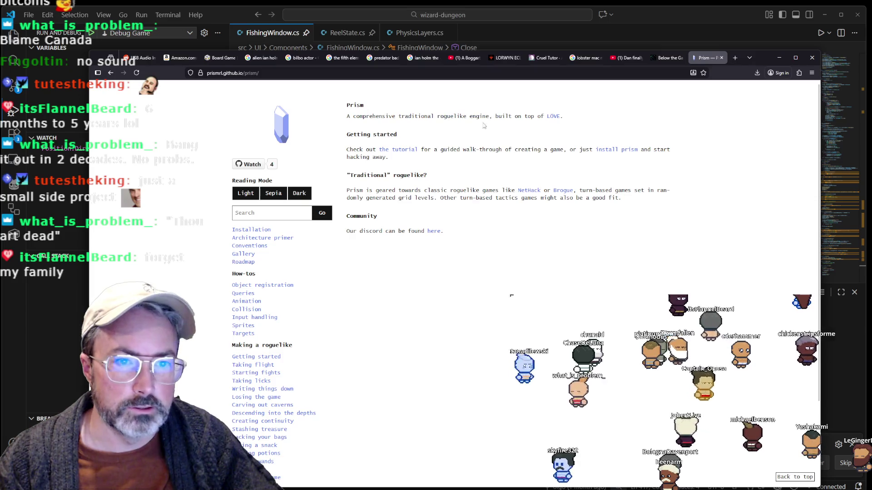
pyautogui.click(517, 139)
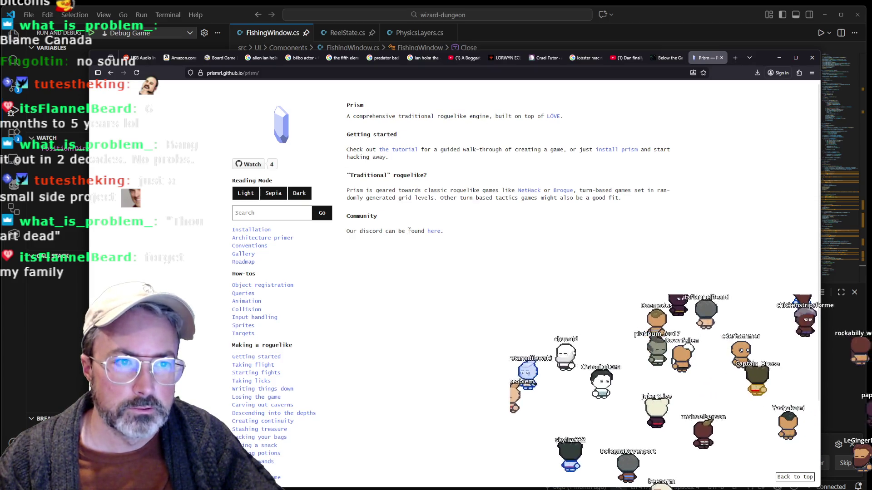
pyautogui.scroll(-3, 427, 226)
pyautogui.scroll(3, 428, 219)
pyautogui.click(291, 74)
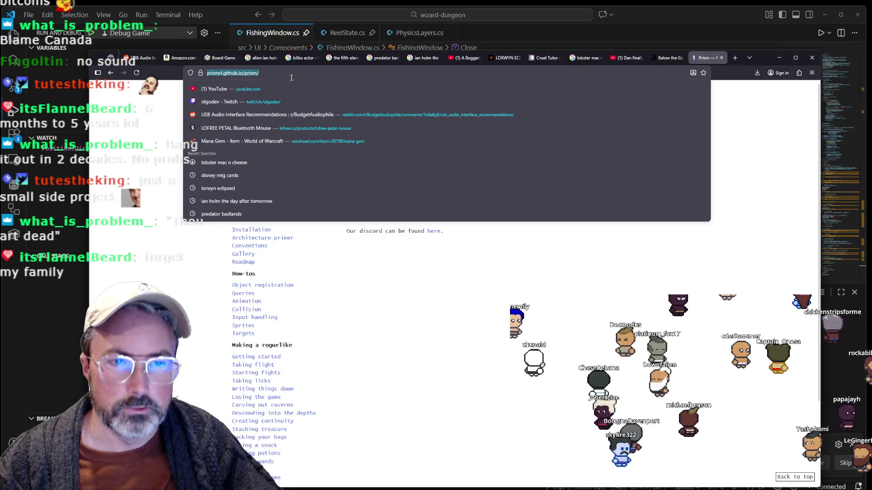
pyautogui.press('Escape')
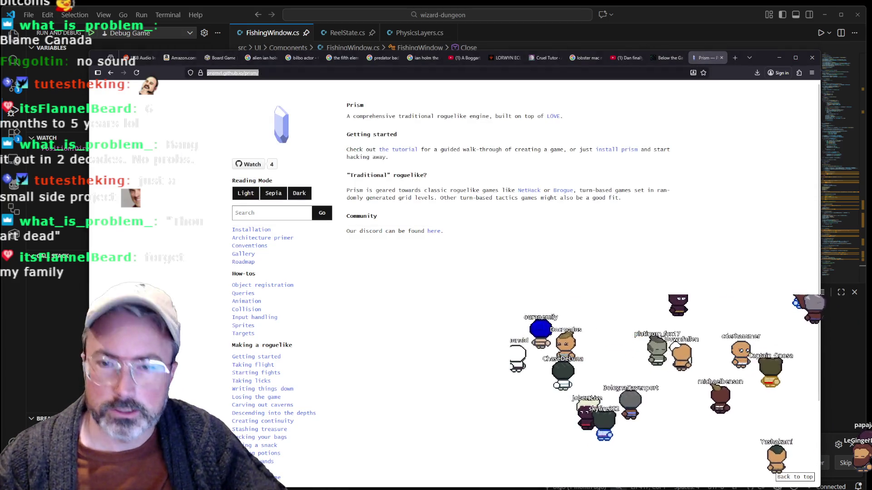
# Dismiss the quarantine warning on the Below the Garden tab and return to the Prism docs
pyautogui.click(661, 58)
pyautogui.click(582, 134)
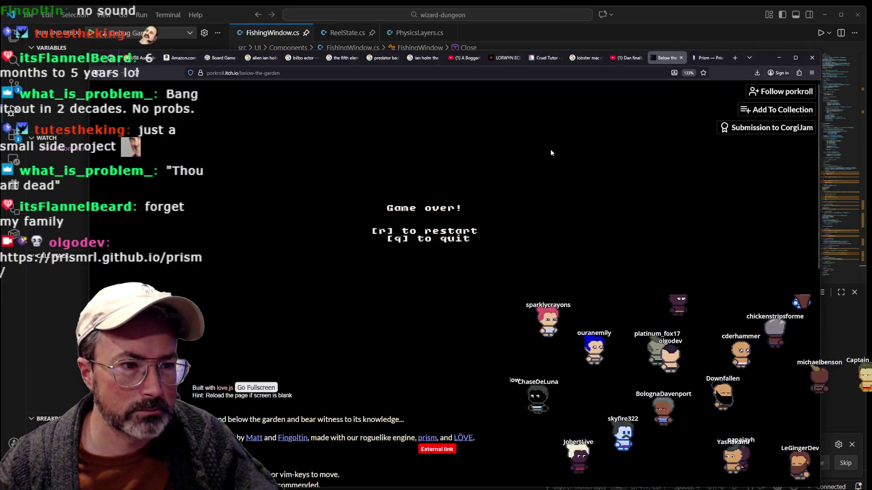
pyautogui.click(705, 58)
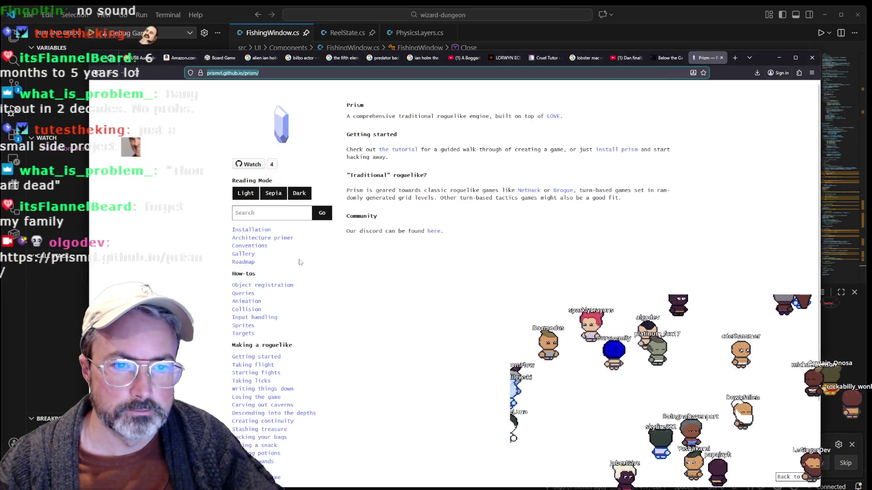
pyautogui.scroll(-2, 282, 259)
pyautogui.scroll(1, 277, 250)
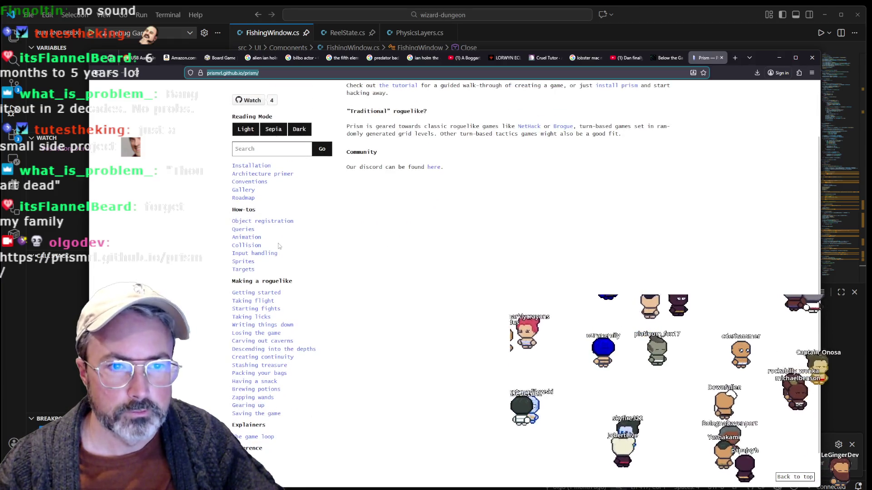
# Select sidebar entries such as Descending into the depths and Prism, clearing each selection
pyautogui.moveTo(298, 221); pyautogui.dragTo(249, 227)
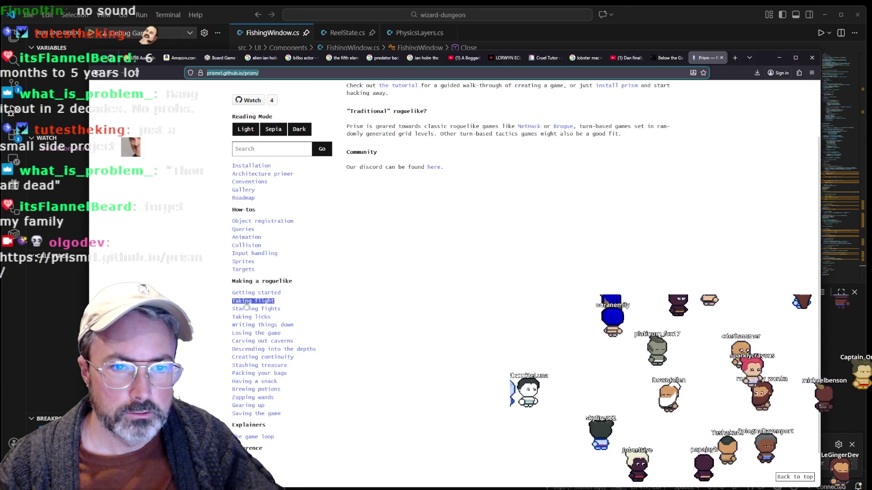
pyautogui.scroll(-1, 265, 301)
pyautogui.moveTo(282, 297); pyautogui.dragTo(265, 302)
pyautogui.click(277, 247)
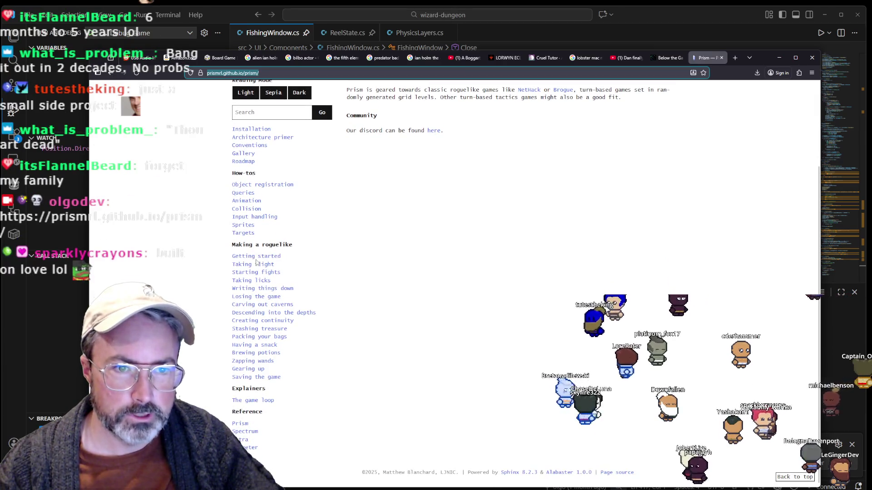
pyautogui.moveTo(316, 313); pyautogui.dragTo(248, 317)
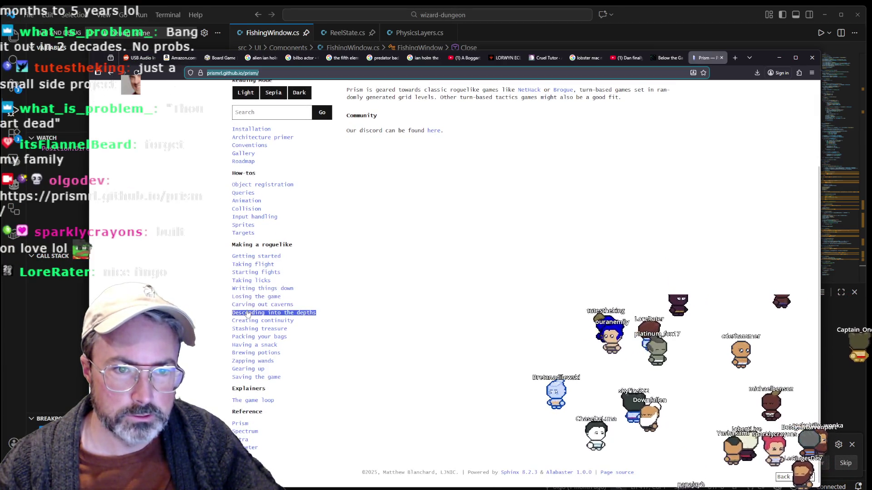
pyautogui.click(248, 340)
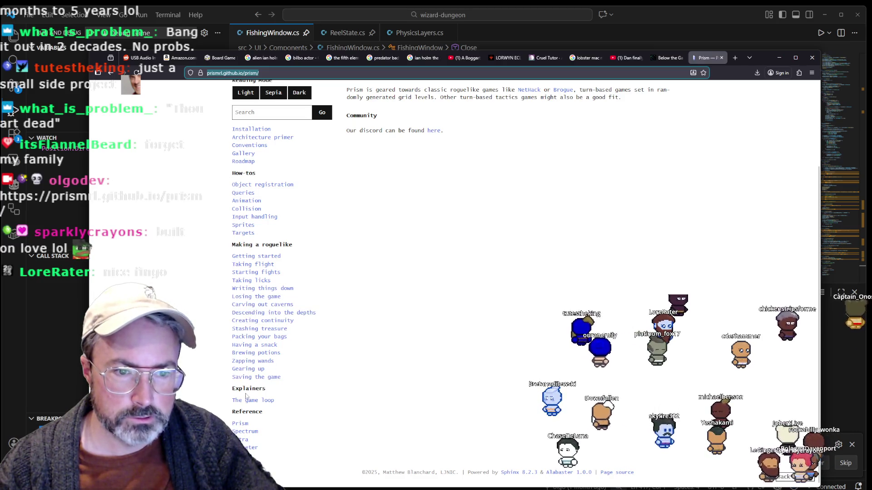
pyautogui.doubleClick(241, 424)
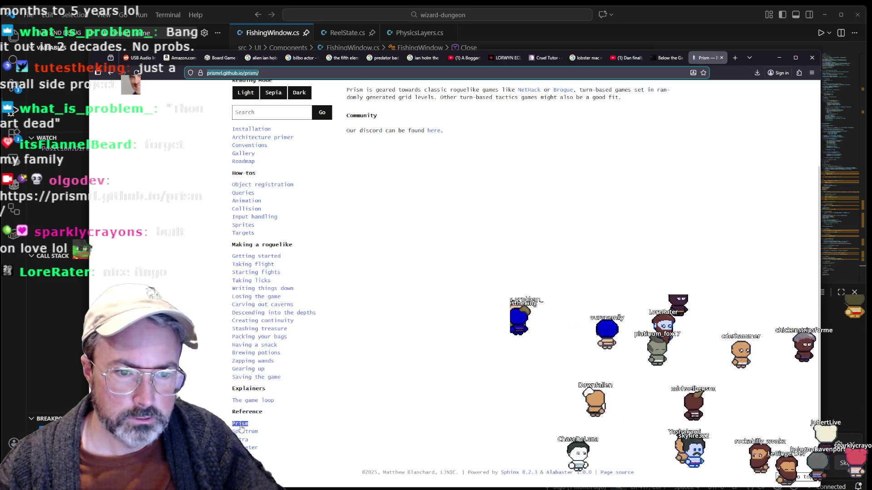
pyautogui.scroll(3, 256, 273)
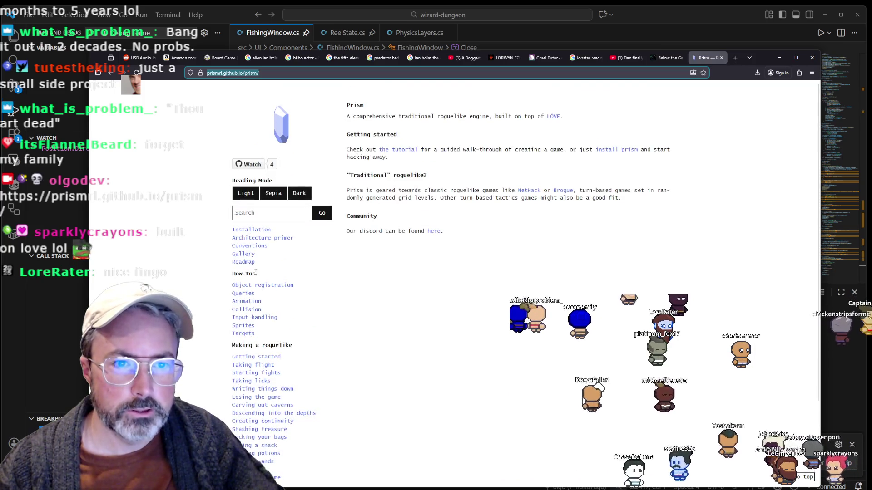
# Open the Gallery page and browse screenshots of Kicking Kobolds, Reclaimer and the OGRE
pyautogui.click(244, 255)
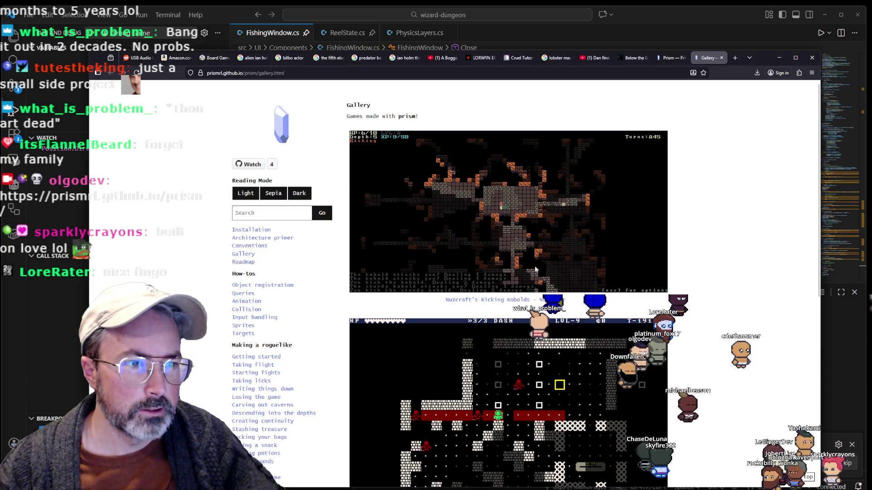
pyautogui.click(636, 58)
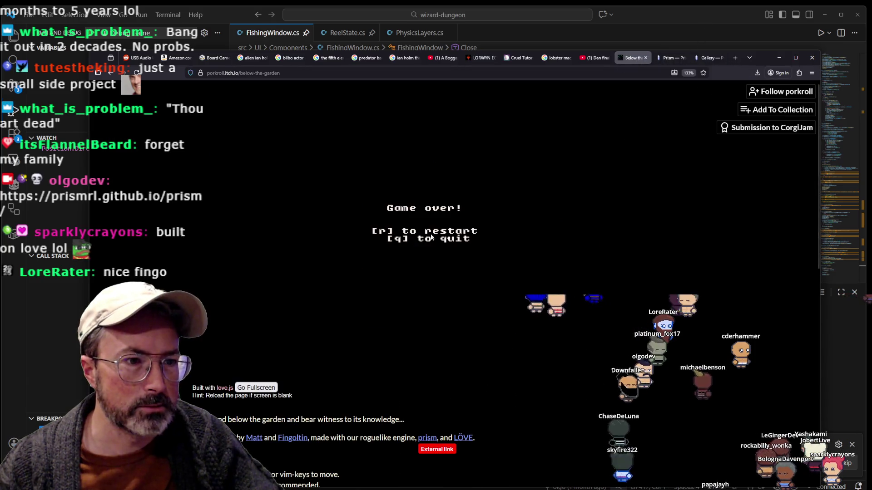
pyautogui.click(710, 58)
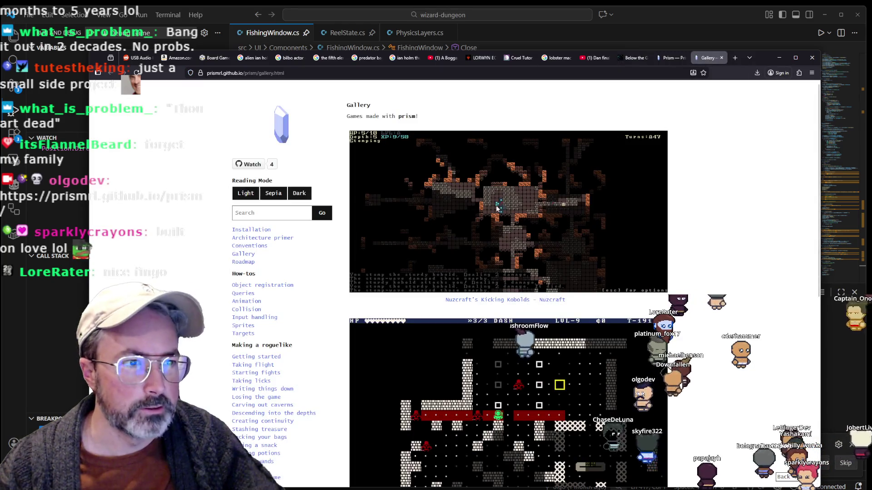
pyautogui.scroll(-6, 523, 230)
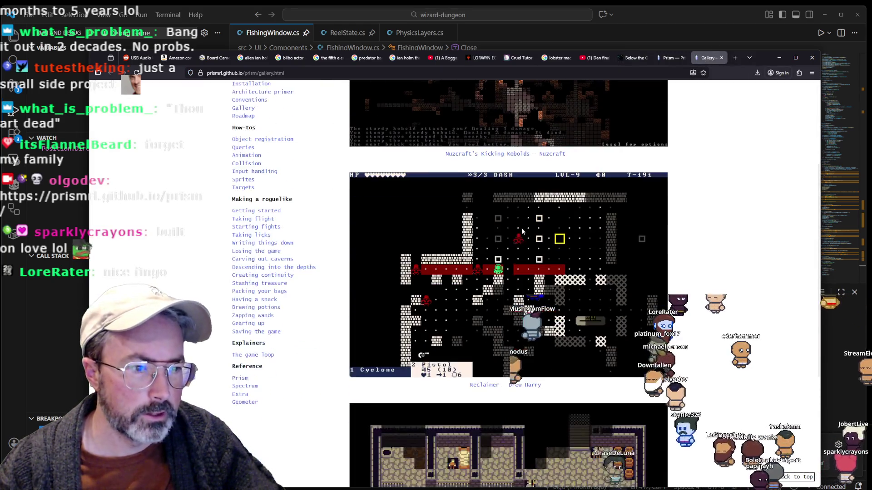
pyautogui.scroll(-1, 522, 231)
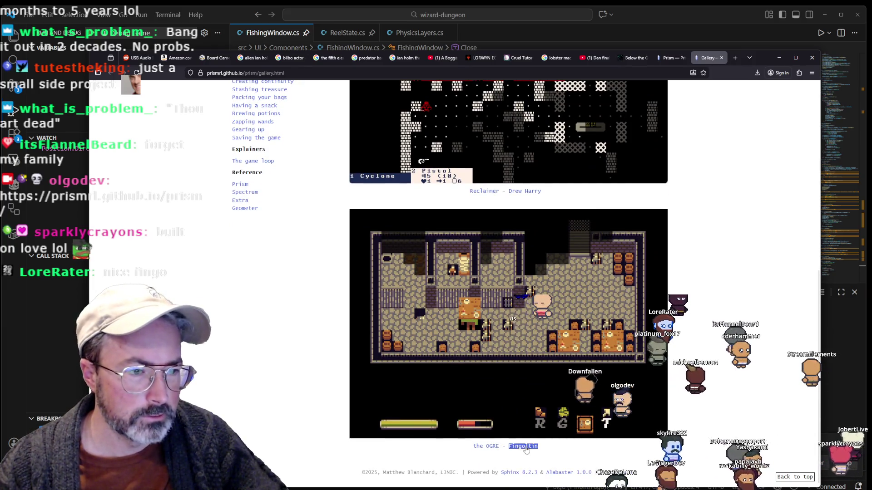
pyautogui.scroll(3, 593, 357)
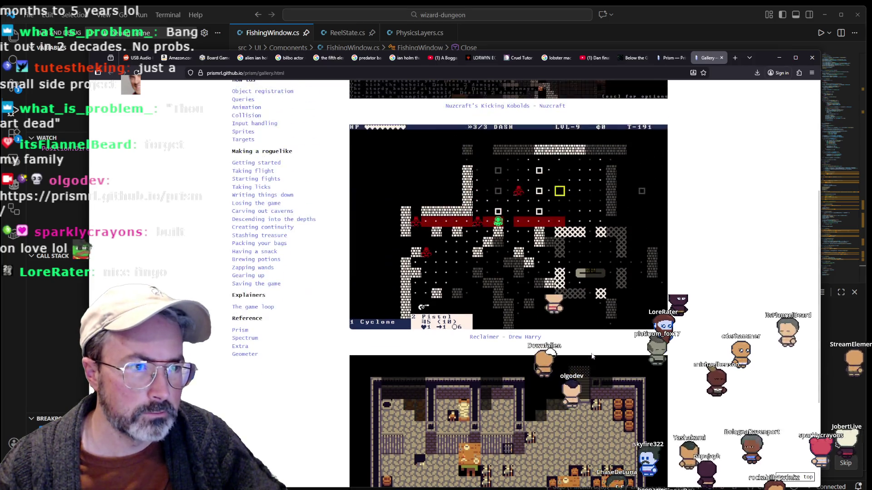
pyautogui.scroll(4, 592, 357)
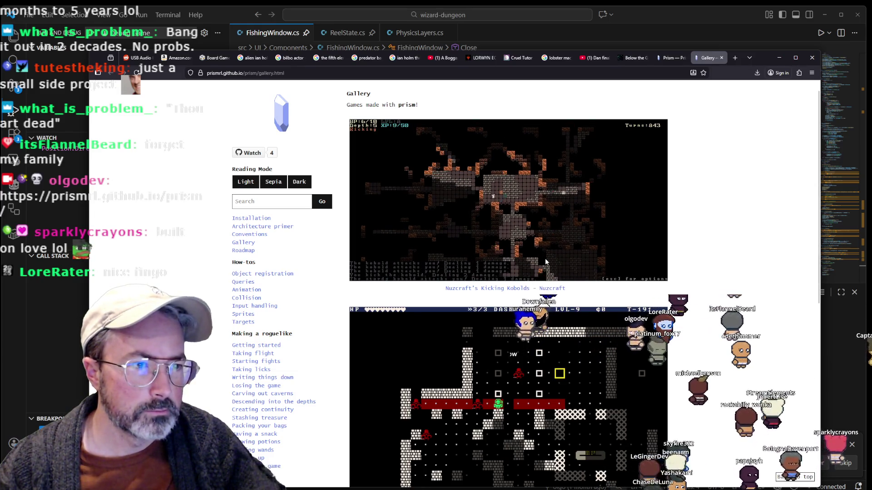
pyautogui.scroll(-6, 545, 262)
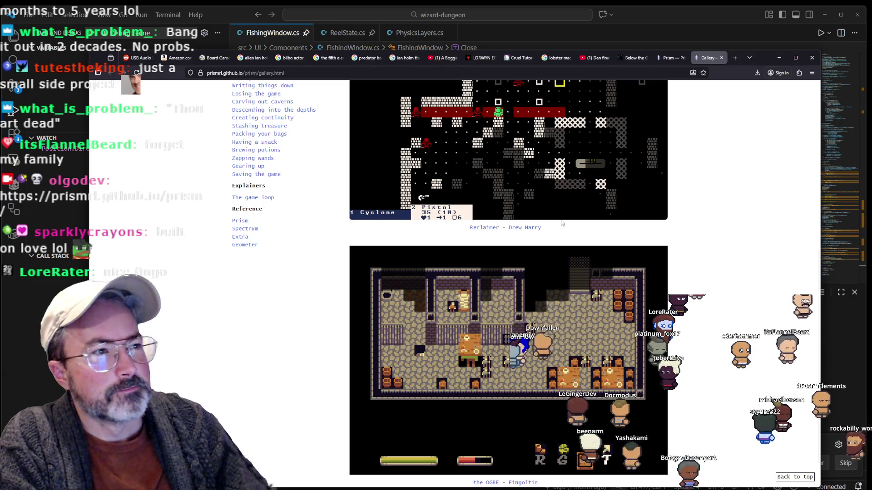
# Return to the Prism home tab, select the 'built on top of LÖVE' phrase, then minimize the browser
pyautogui.click(677, 58)
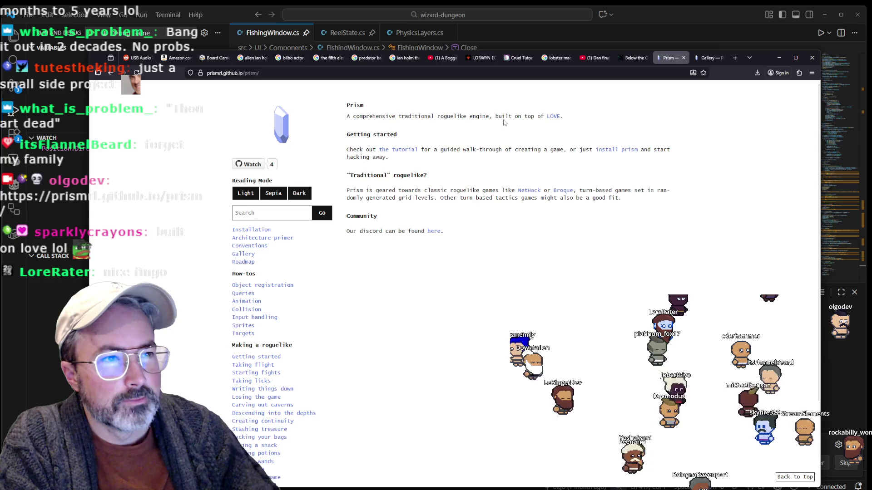
pyautogui.moveTo(564, 116); pyautogui.dragTo(496, 117)
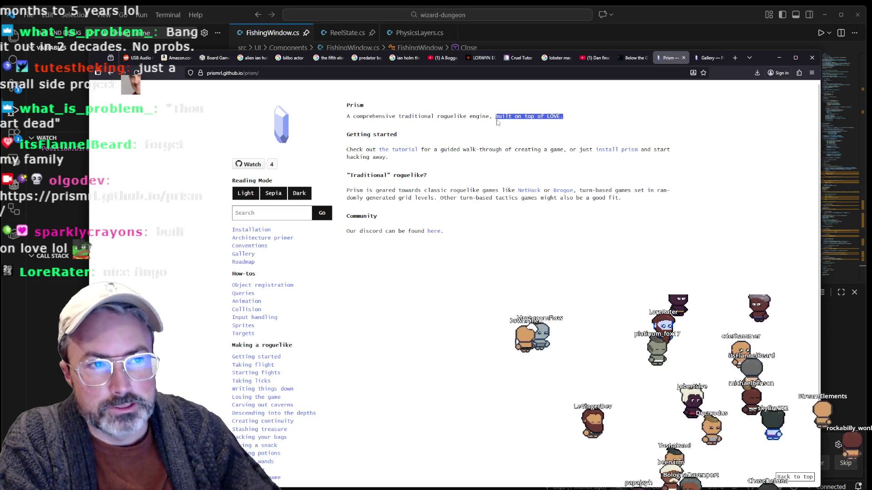
pyautogui.click(507, 133)
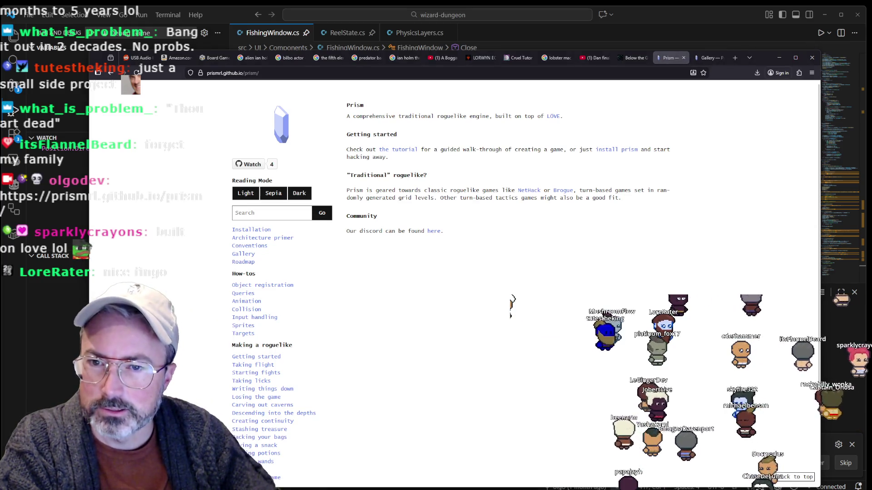
pyautogui.click(780, 58)
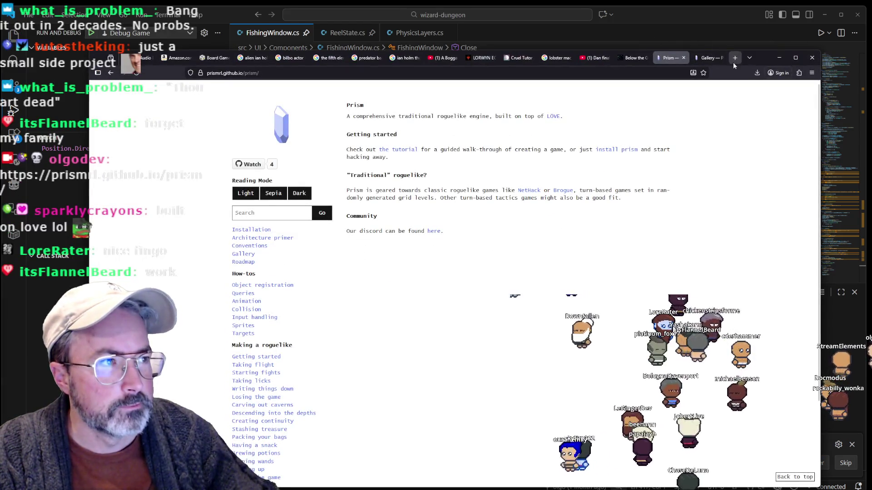
# Load hytale.com in a new tab and scroll through its Blog section
pyautogui.click(734, 63)
pyautogui.write('hytale.com')
pyautogui.press('Return')
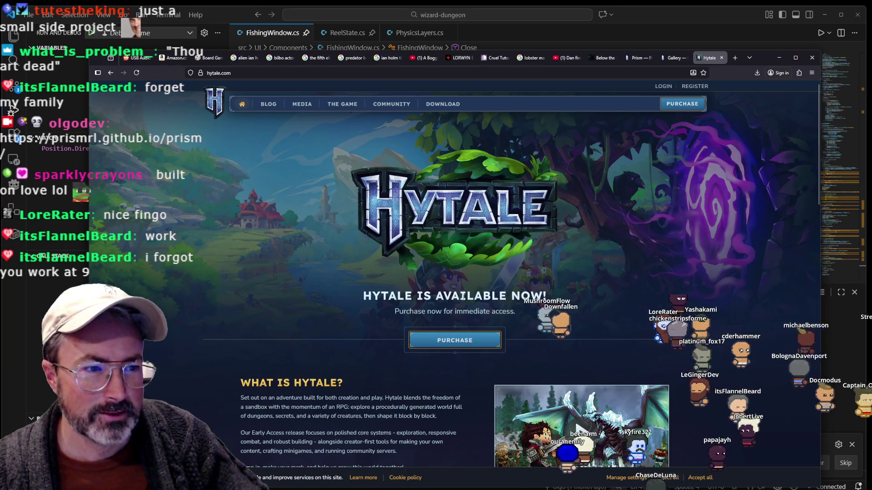
pyautogui.scroll(-3, 462, 296)
pyautogui.scroll(-1, 358, 265)
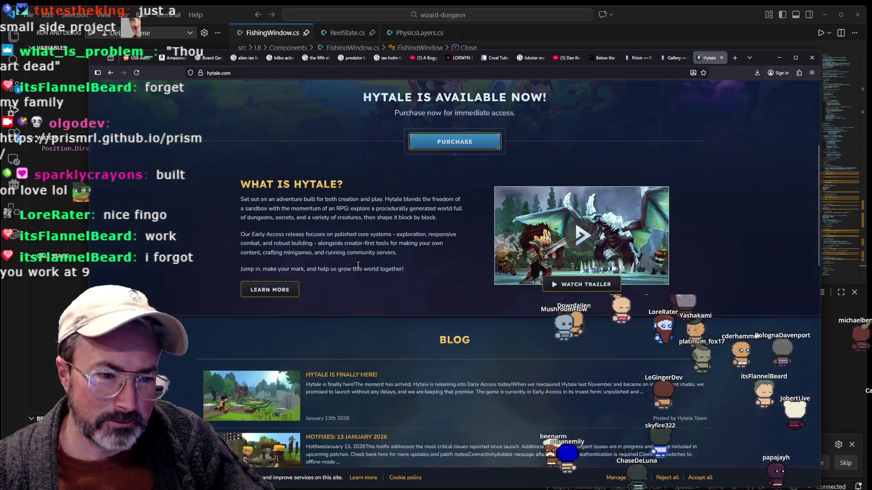
pyautogui.scroll(-1, 357, 264)
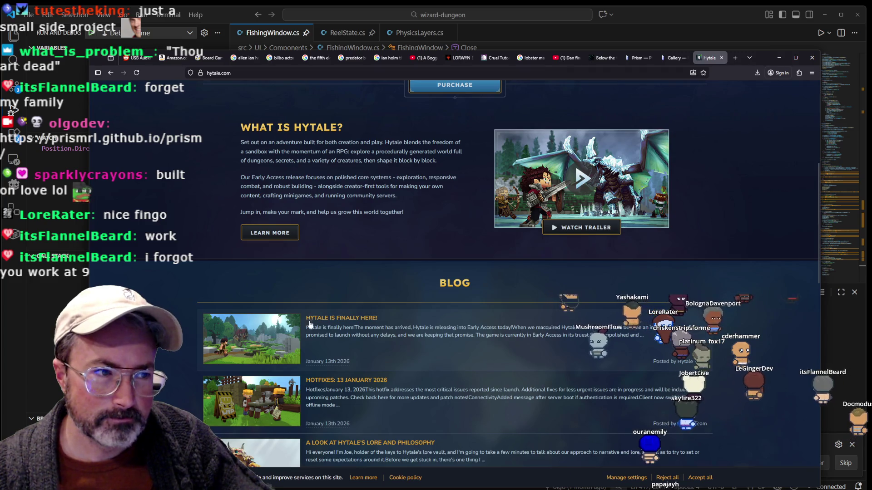
pyautogui.scroll(-3, 353, 301)
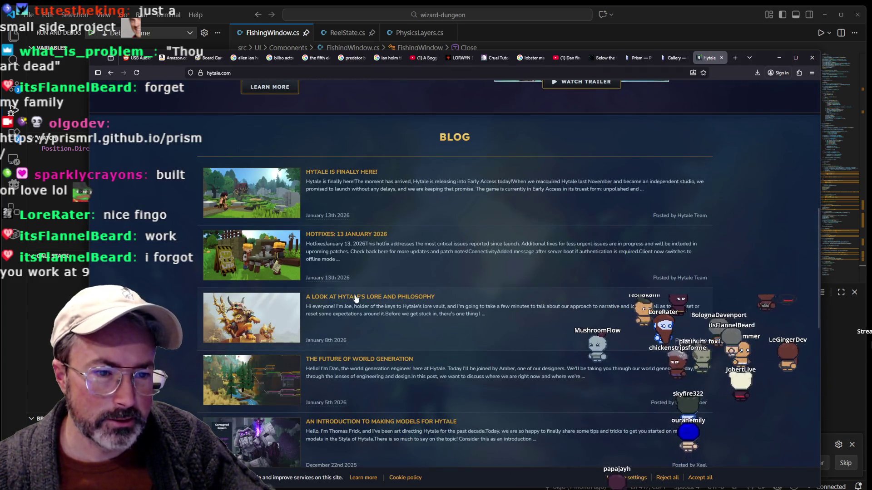
pyautogui.scroll(3, 356, 298)
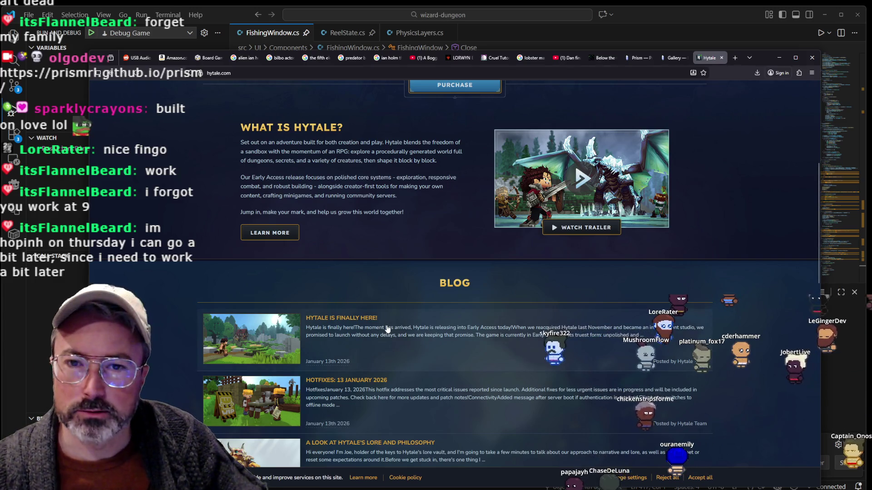
pyautogui.scroll(5, 459, 309)
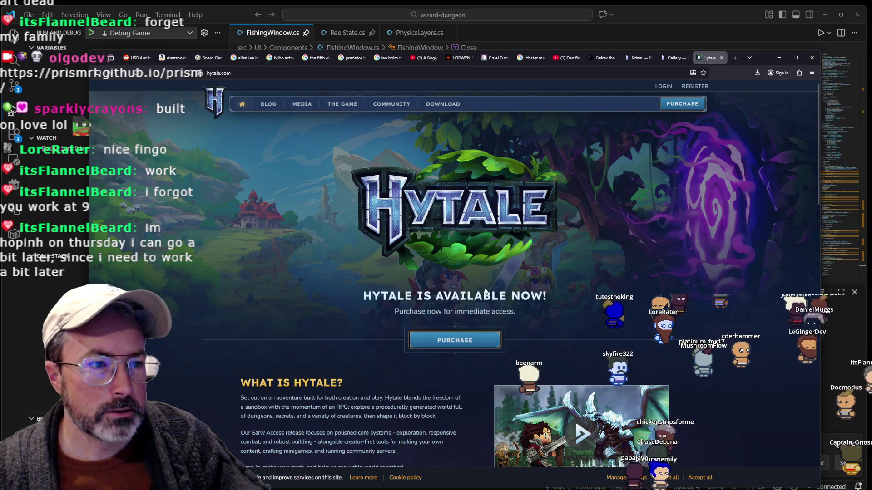
pyautogui.scroll(-4, 569, 258)
pyautogui.scroll(-4, 569, 258)
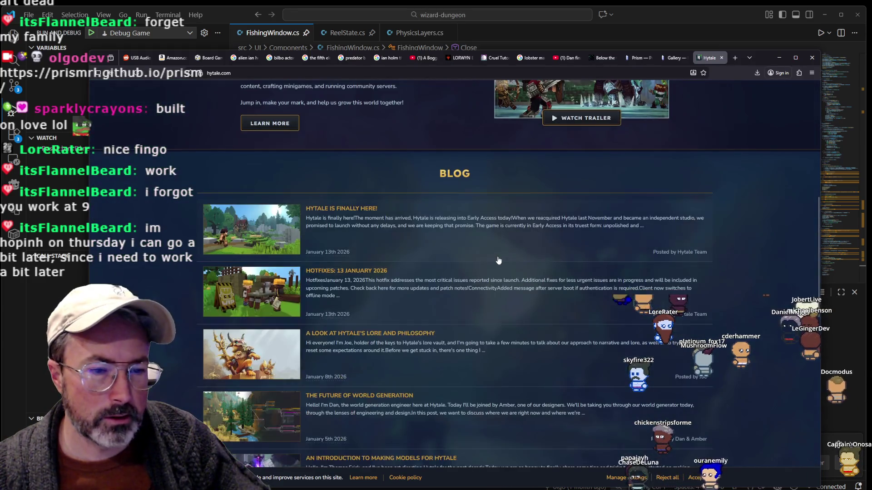
# Open the 'Hytale Is Finally Here!' post and read its Early Access and $19.99 Starter Edition details
pyautogui.click(278, 242)
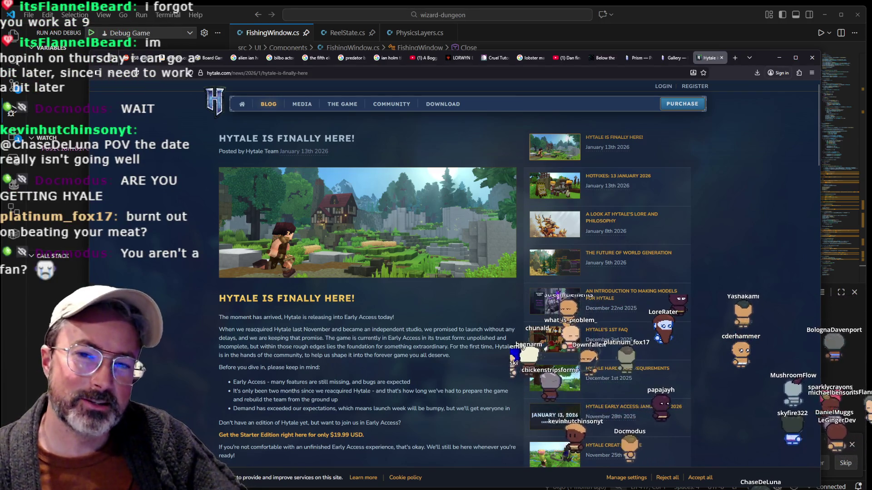
pyautogui.scroll(-4, 504, 270)
pyautogui.scroll(4, 503, 265)
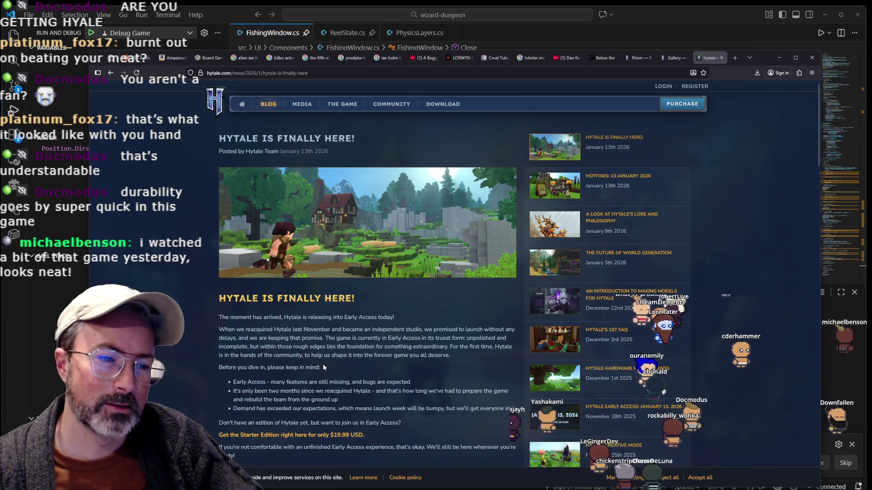
pyautogui.scroll(-3, 327, 363)
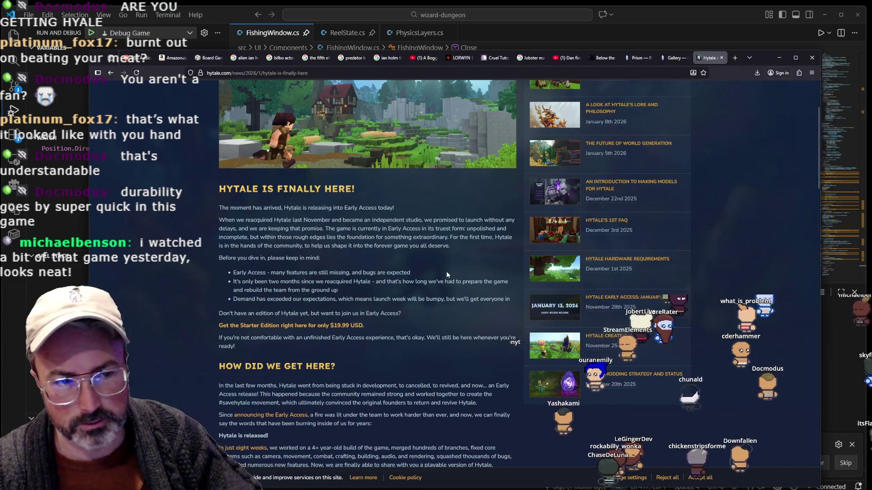
pyautogui.scroll(3, 446, 273)
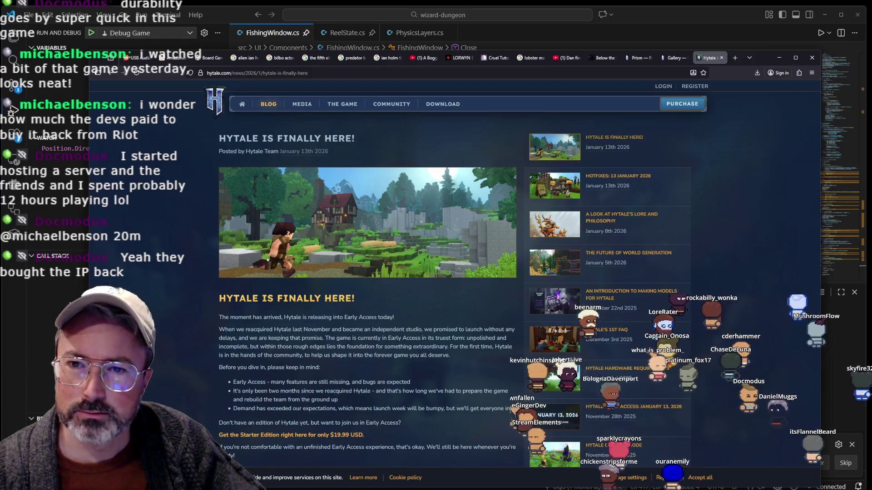
pyautogui.scroll(-1, 419, 342)
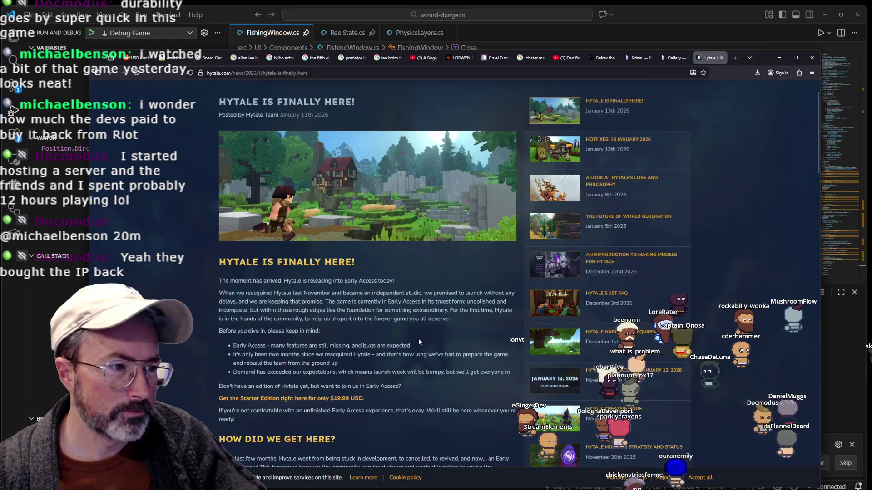
pyautogui.scroll(-4, 415, 339)
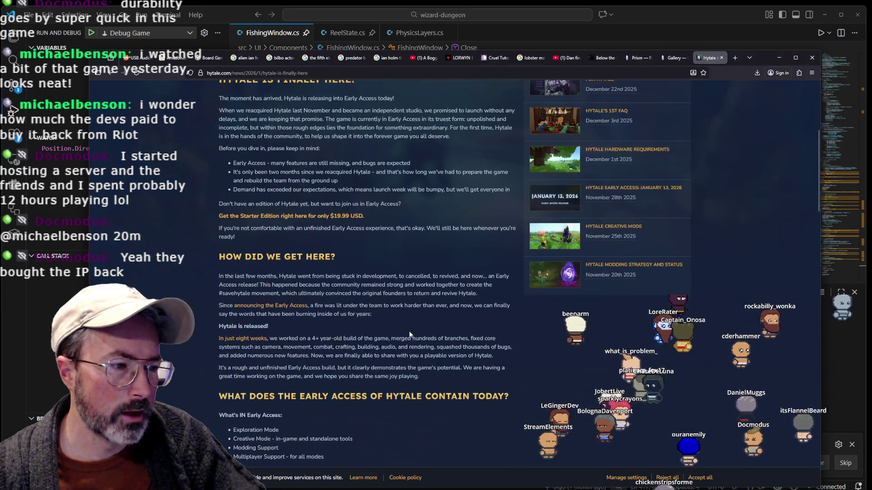
pyautogui.scroll(-15, 409, 335)
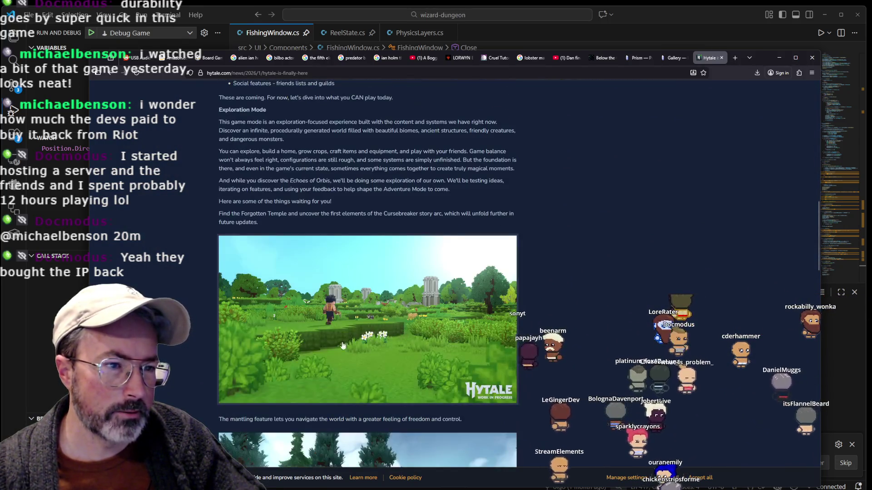
pyautogui.scroll(-5, 363, 329)
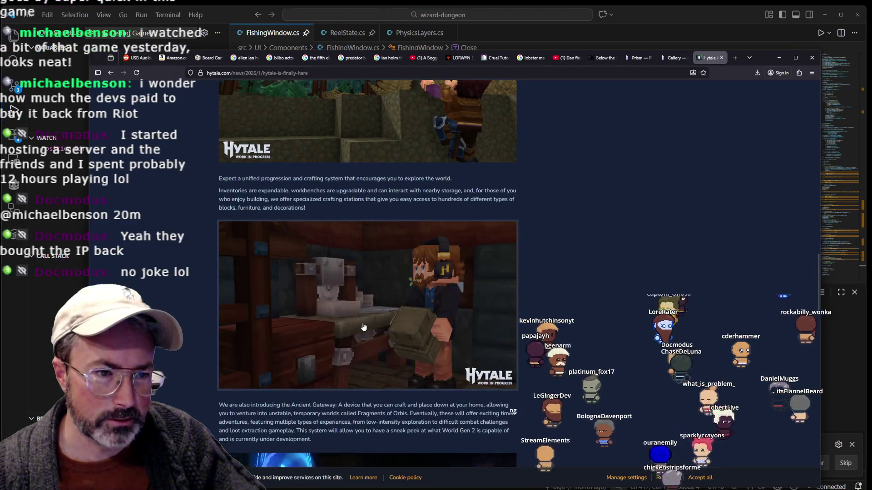
pyautogui.scroll(-2, 363, 327)
pyautogui.scroll(-3, 363, 327)
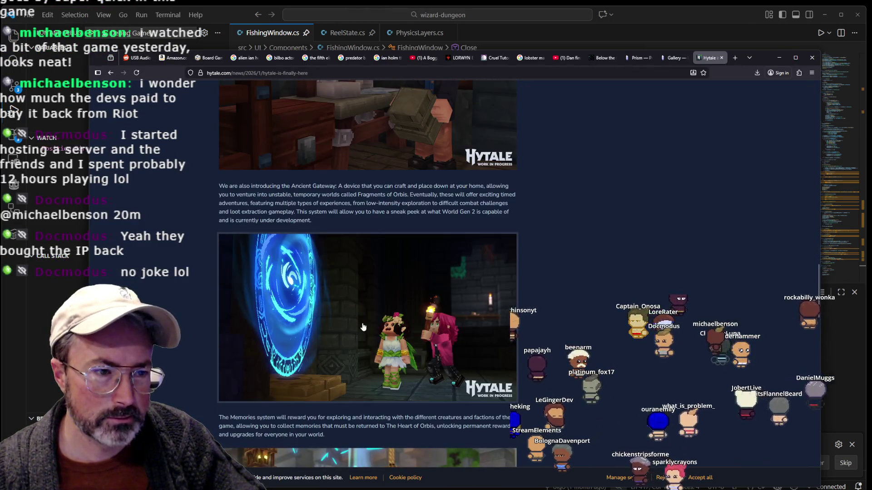
pyautogui.scroll(-5, 363, 327)
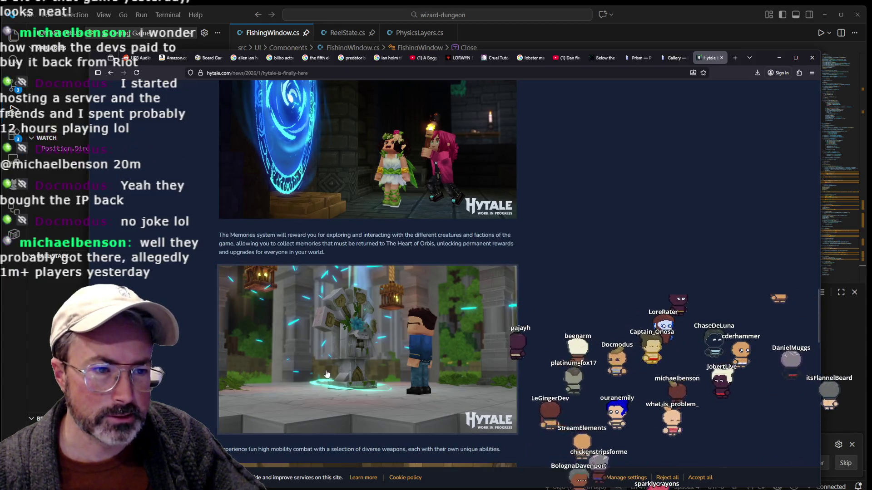
pyautogui.scroll(-5, 341, 349)
pyautogui.scroll(-3, 355, 344)
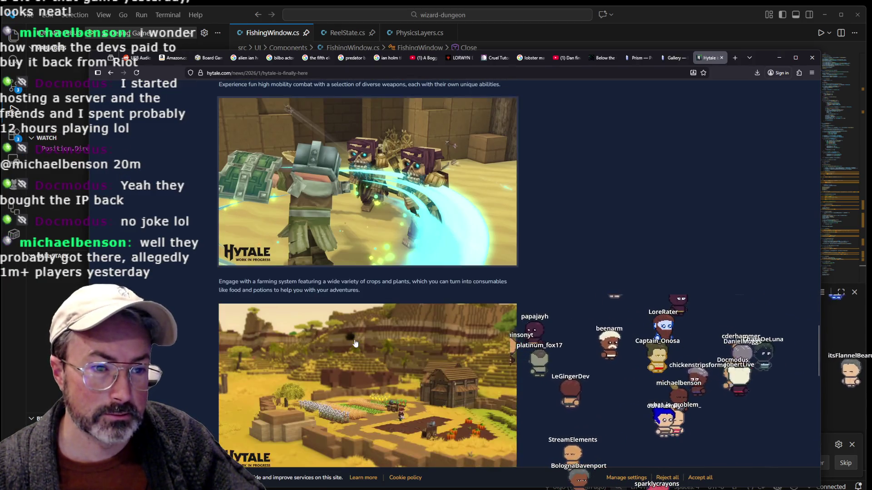
pyautogui.scroll(-3, 354, 341)
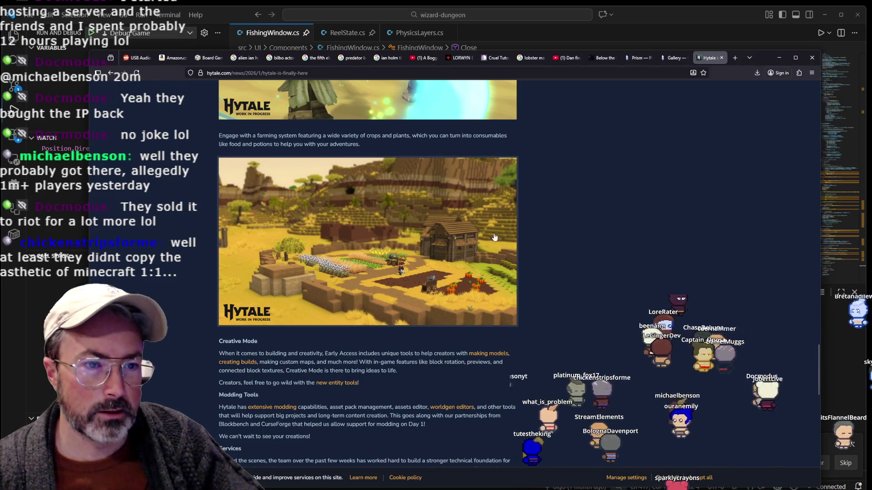
pyautogui.scroll(-3, 468, 252)
pyautogui.scroll(-5, 467, 252)
pyautogui.scroll(15, 467, 247)
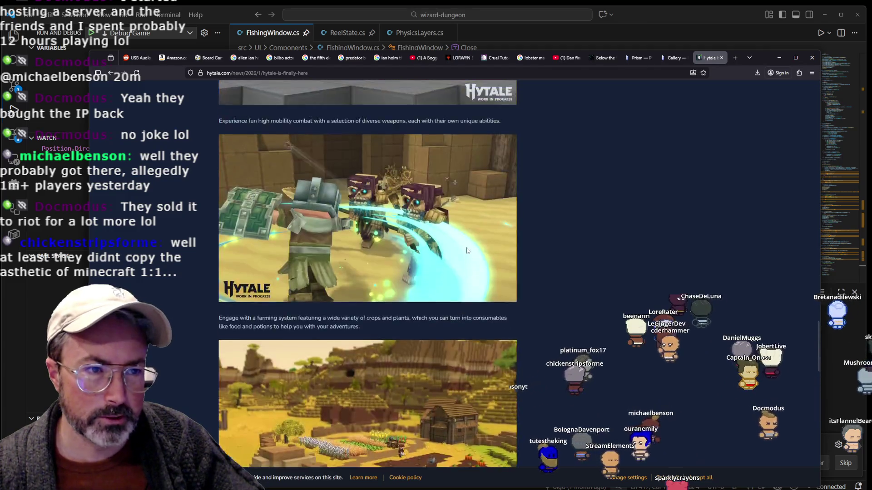
pyautogui.scroll(15, 466, 250)
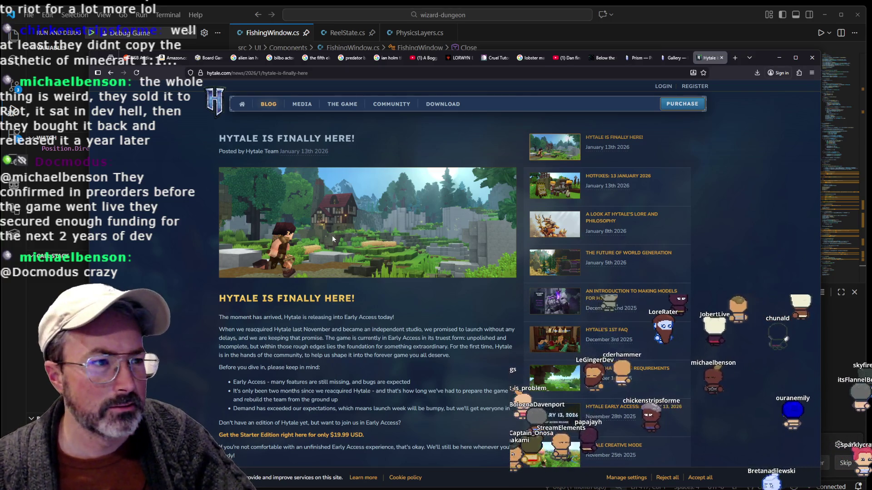
# Return to the hytale.com homepage, then scroll down to the Blog list and back up
pyautogui.hotkey('alt', 'Left')
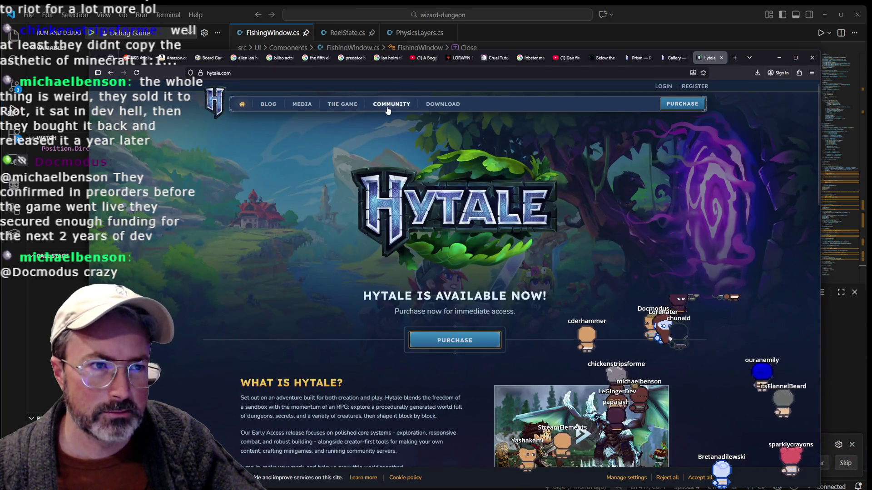
pyautogui.scroll(-4, 447, 109)
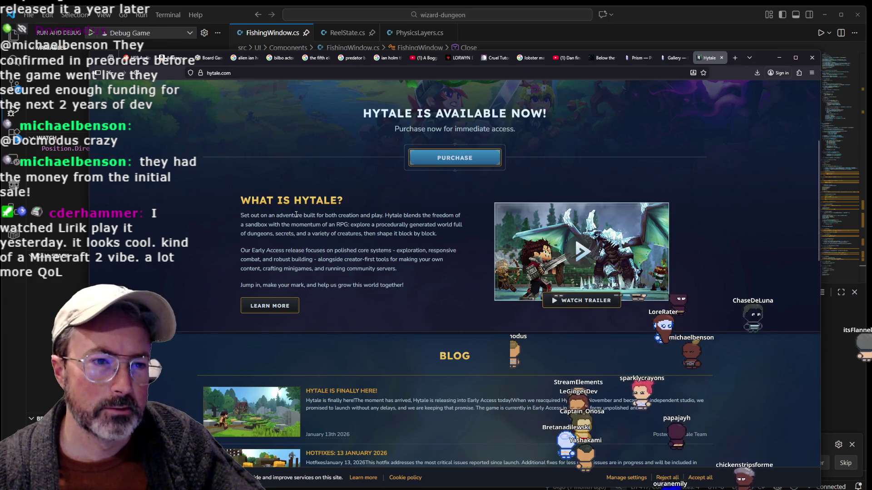
pyautogui.scroll(-3, 296, 212)
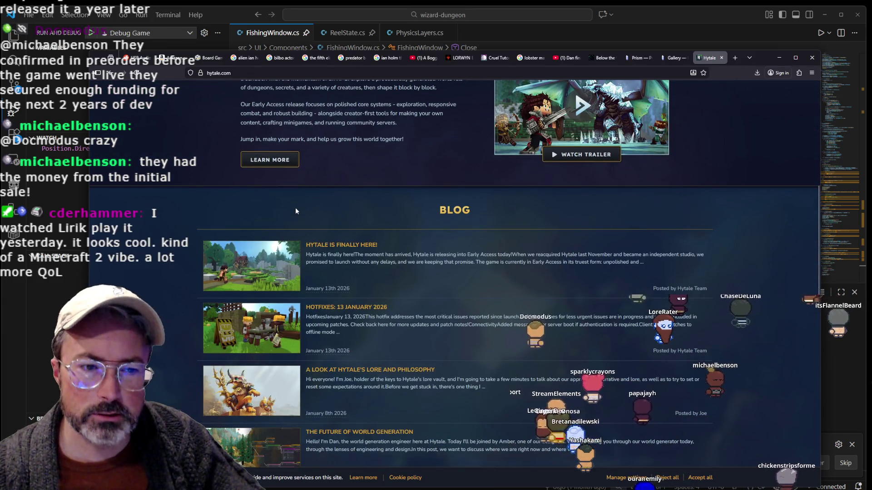
pyautogui.scroll(-1, 295, 212)
pyautogui.scroll(-3, 295, 211)
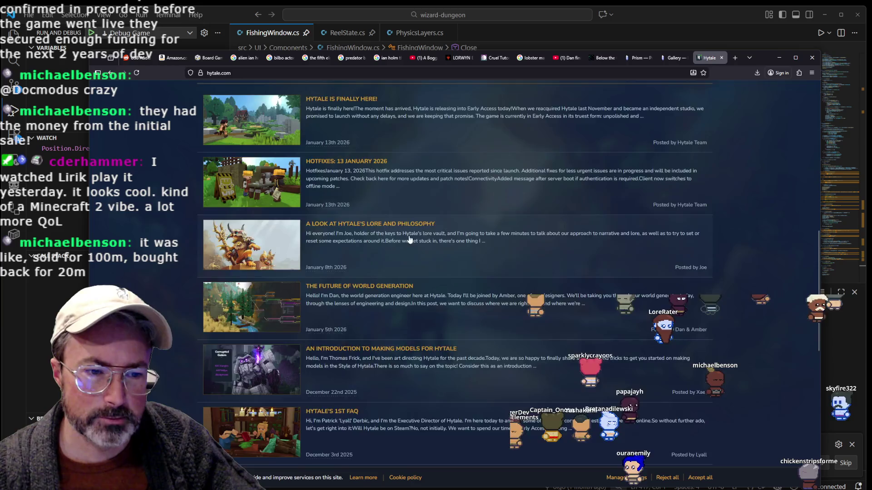
pyautogui.scroll(5, 409, 238)
pyautogui.scroll(6, 585, 178)
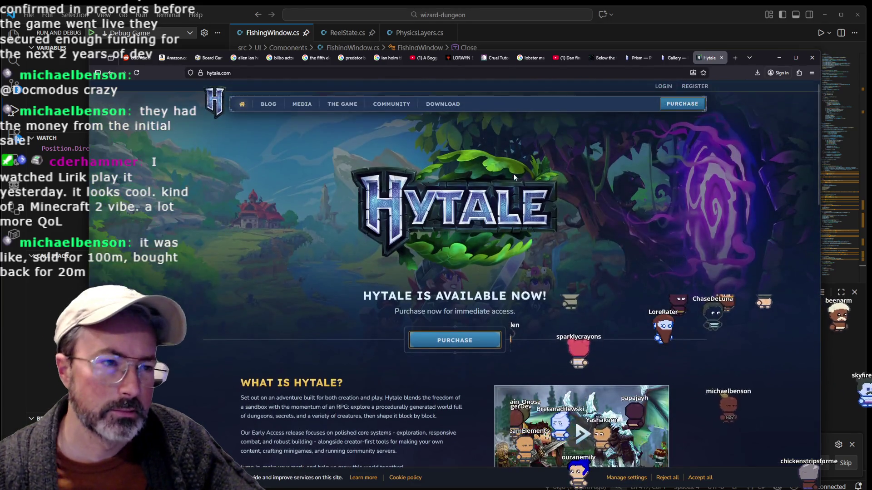
# Open the Media gallery page and scroll through its concept art
pyautogui.click(303, 106)
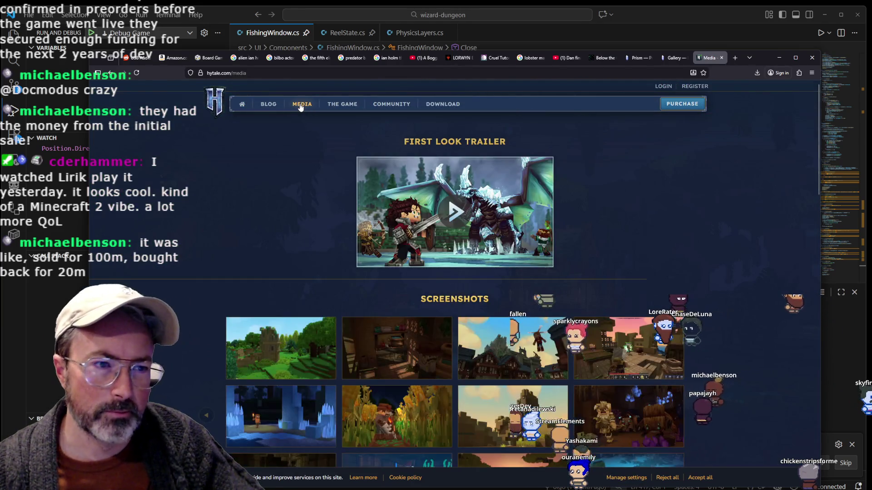
pyautogui.scroll(-3, 301, 127)
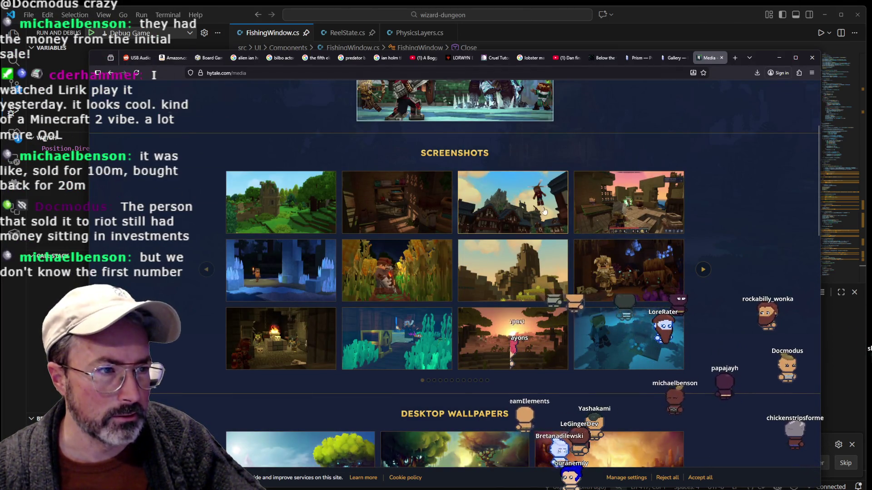
pyautogui.scroll(-5, 415, 274)
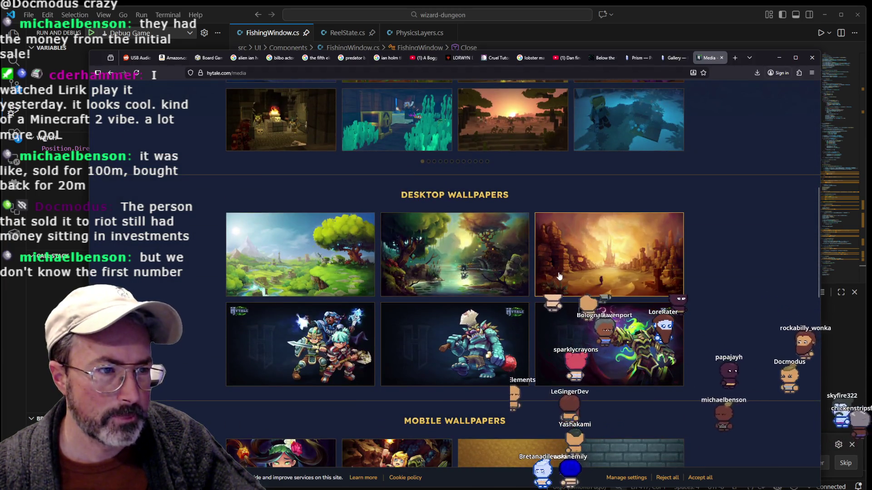
pyautogui.scroll(-4, 568, 284)
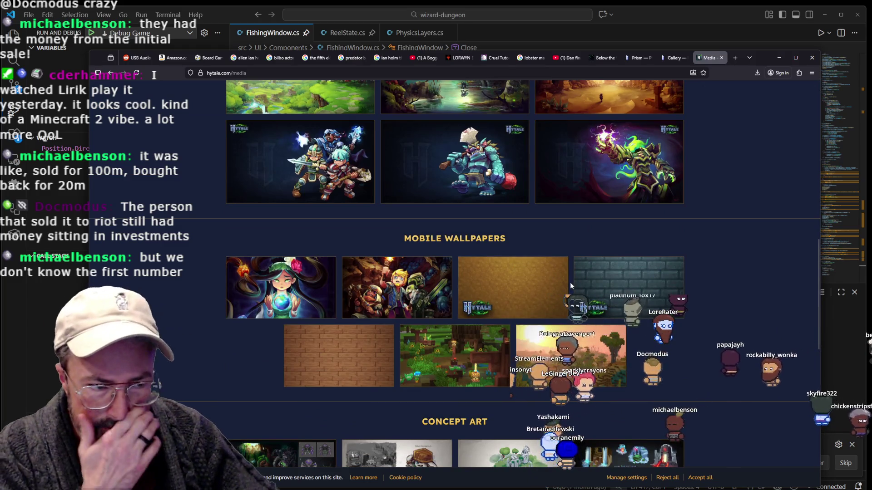
pyautogui.scroll(-3, 545, 282)
pyautogui.scroll(-1, 538, 284)
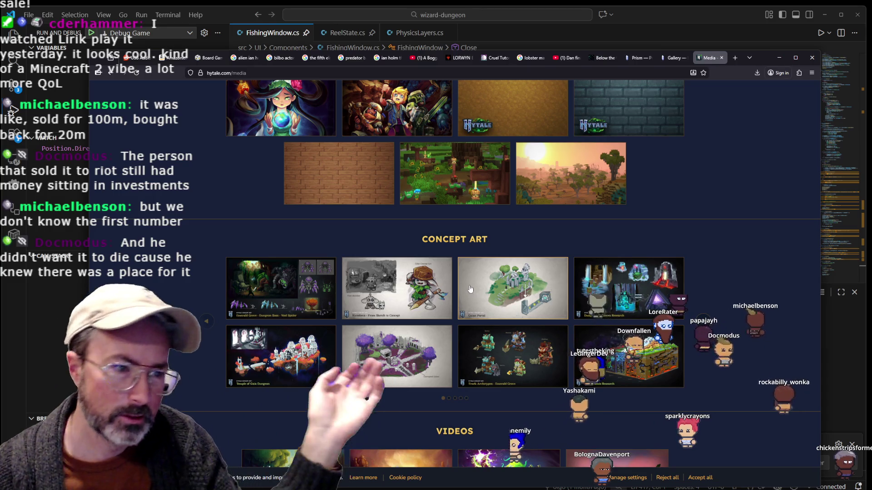
pyautogui.scroll(-5, 500, 259)
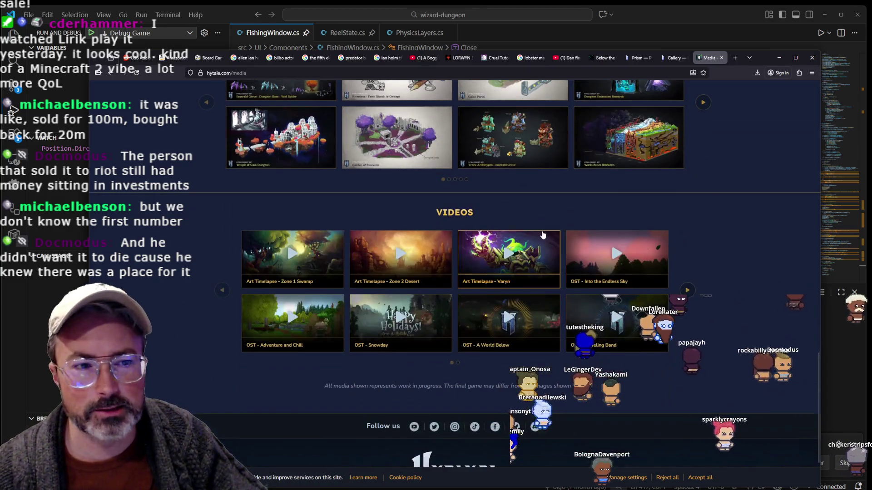
pyautogui.scroll(2, 534, 227)
pyautogui.scroll(2, 533, 226)
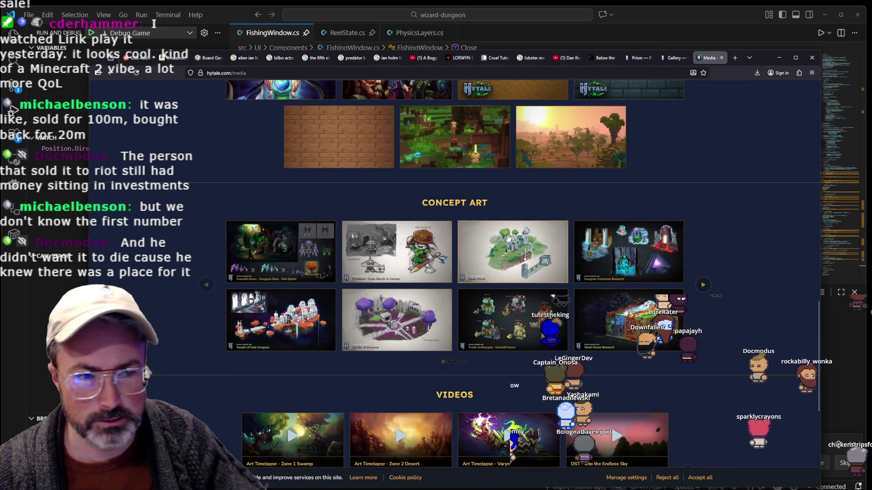
pyautogui.scroll(4, 551, 200)
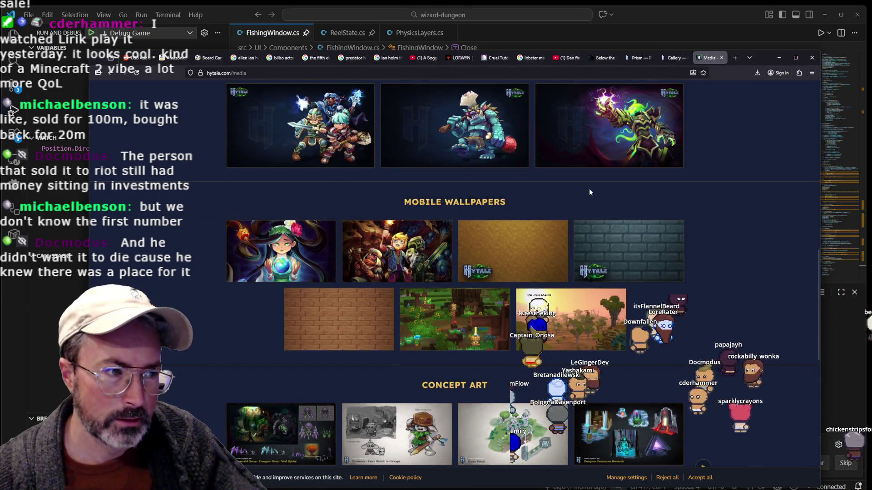
pyautogui.scroll(-2, 506, 307)
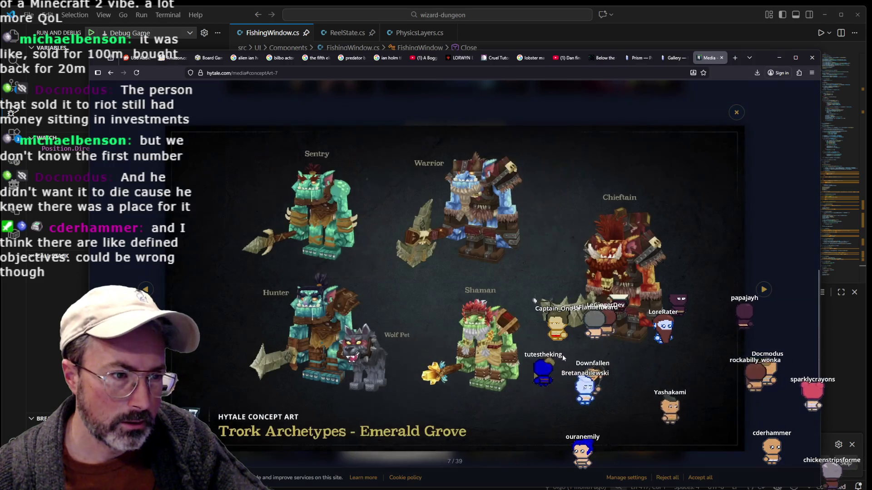
# Close the Trork Archetypes concept art viewer and scroll up toward the wallpaper sections
pyautogui.click(781, 233)
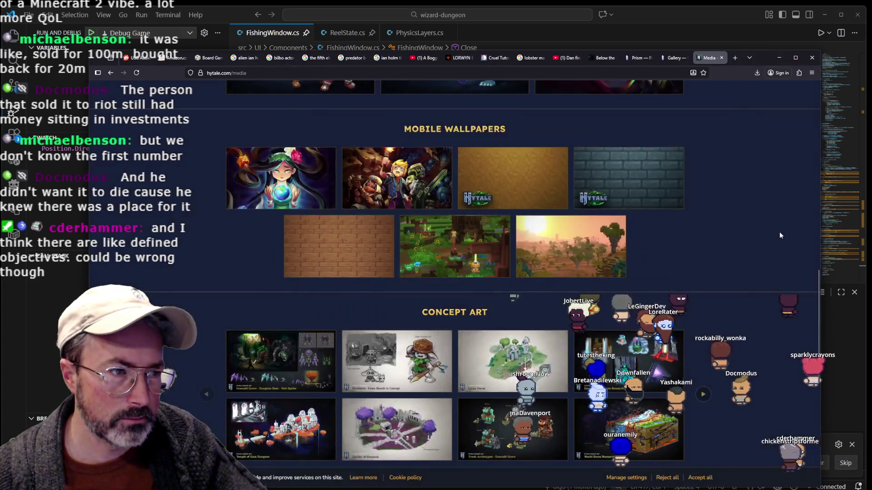
pyautogui.scroll(-2, 779, 232)
pyautogui.scroll(5, 779, 231)
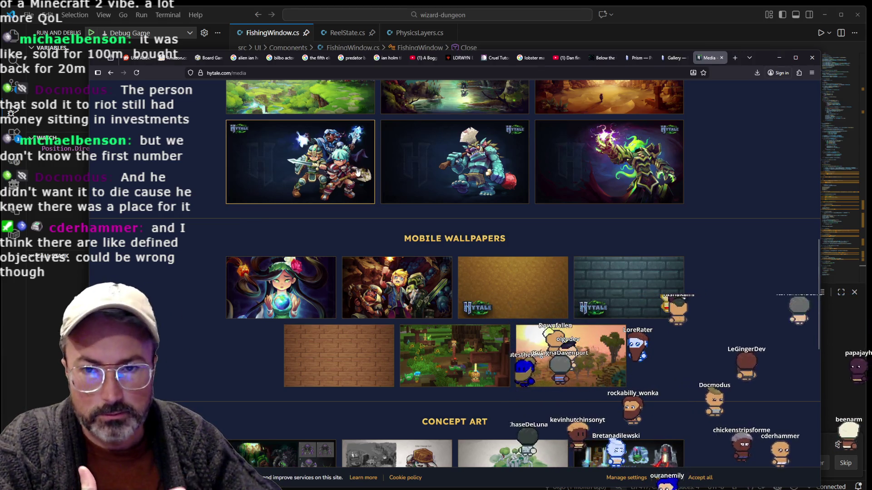
pyautogui.scroll(5, 489, 218)
# Scroll up to the First Look Trailer and Screenshots gallery at the top of the Media page
pyautogui.scroll(6, 491, 222)
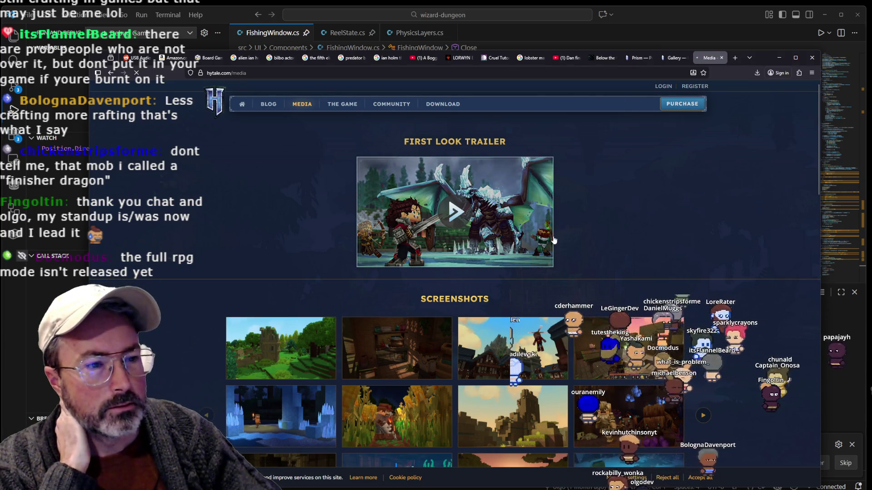
# Open the Hytale store via PURCHASE and scroll down to the edition comparison lists
pyautogui.click(682, 104)
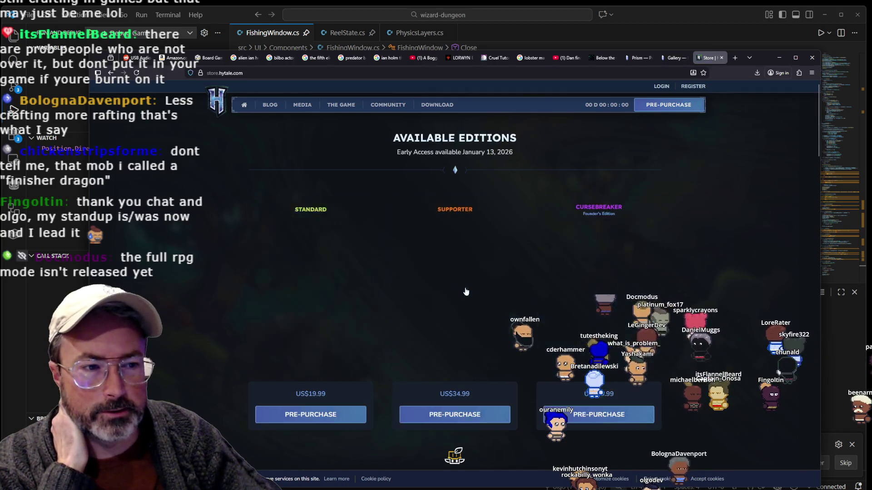
pyautogui.scroll(-3, 439, 258)
pyautogui.scroll(2, 331, 272)
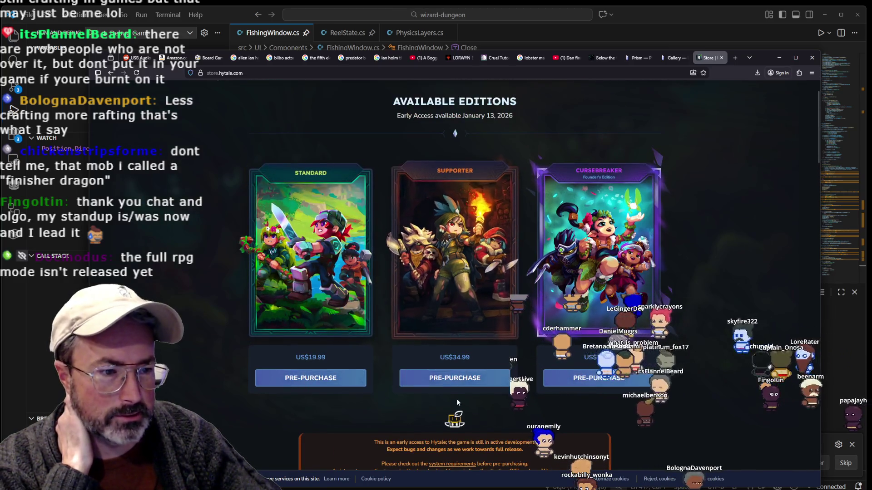
pyautogui.scroll(-5, 456, 397)
pyautogui.scroll(-2, 458, 381)
pyautogui.scroll(-2, 467, 331)
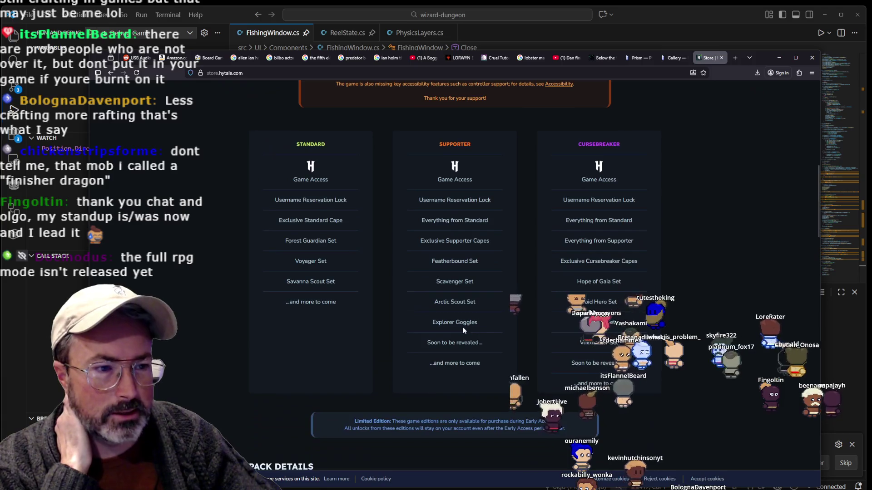
# Highlight rows of the Supporter and other edition item lists while reading, then clear the highlight
pyautogui.moveTo(484, 364); pyautogui.dragTo(466, 271)
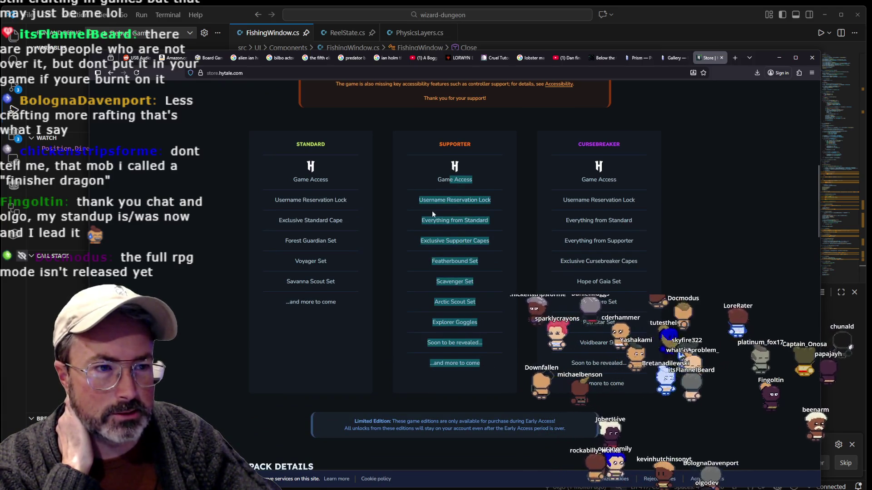
pyautogui.moveTo(432, 211)
pyautogui.mouseDown()
pyautogui.moveTo(339, 314)
pyautogui.moveTo(333, 175)
pyautogui.mouseUp()
pyautogui.click(484, 249)
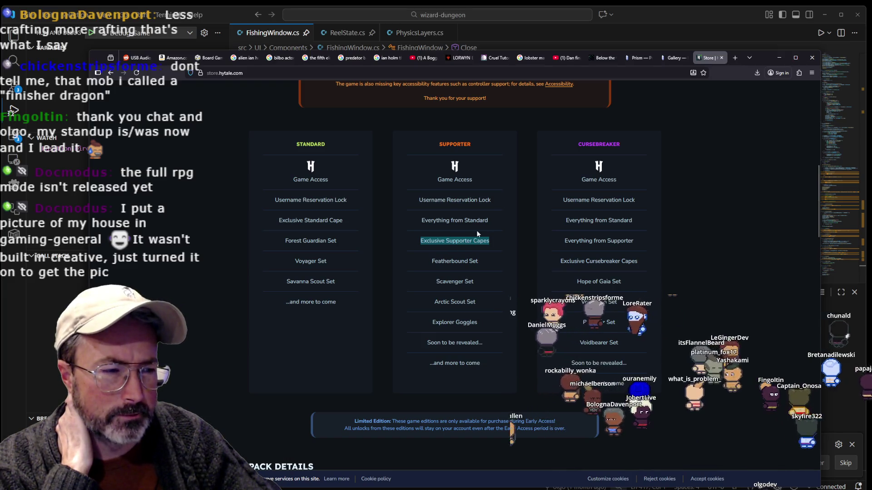
pyautogui.moveTo(489, 241); pyautogui.dragTo(453, 243)
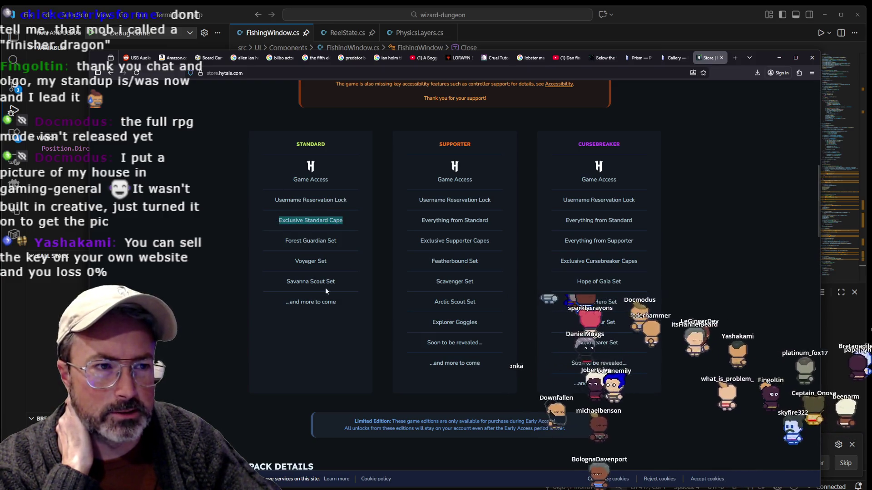
pyautogui.moveTo(452, 211); pyautogui.dragTo(454, 245)
pyautogui.click(458, 248)
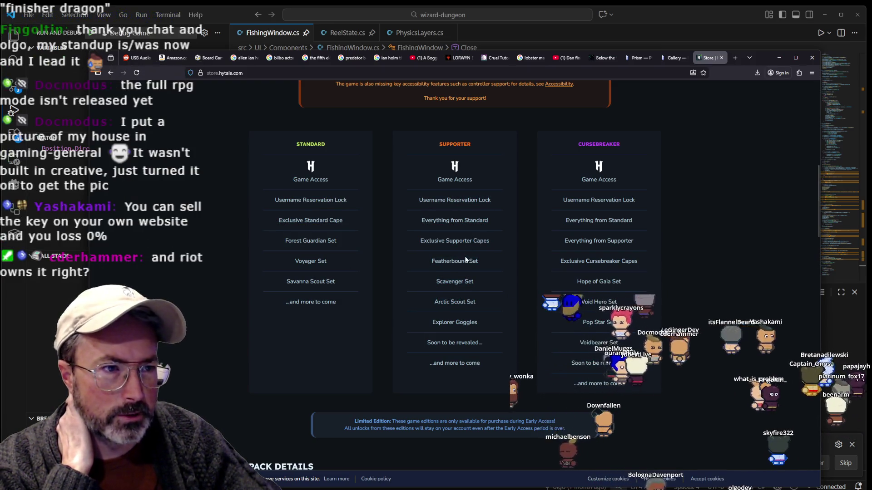
pyautogui.scroll(-3, 461, 249)
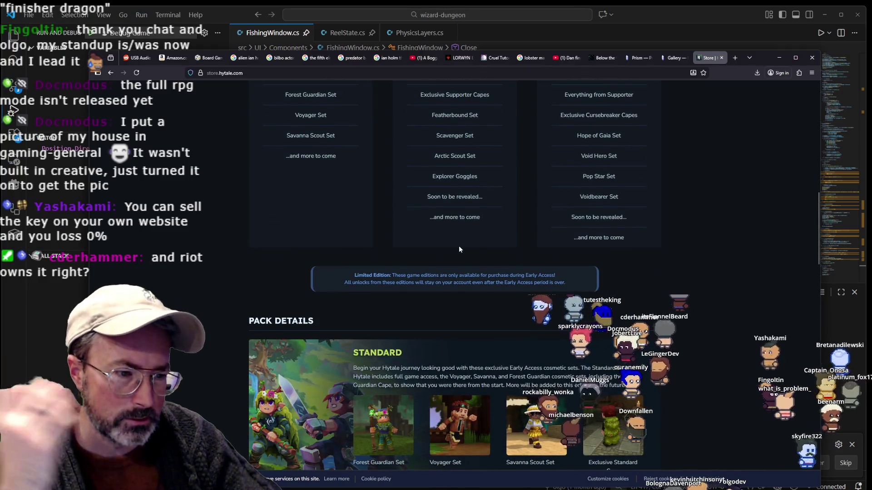
# Scroll to the Pack Details pricing Standard at US$19.99 and Supporter at US$34.99
pyautogui.scroll(-3, 458, 247)
pyautogui.scroll(-2, 451, 240)
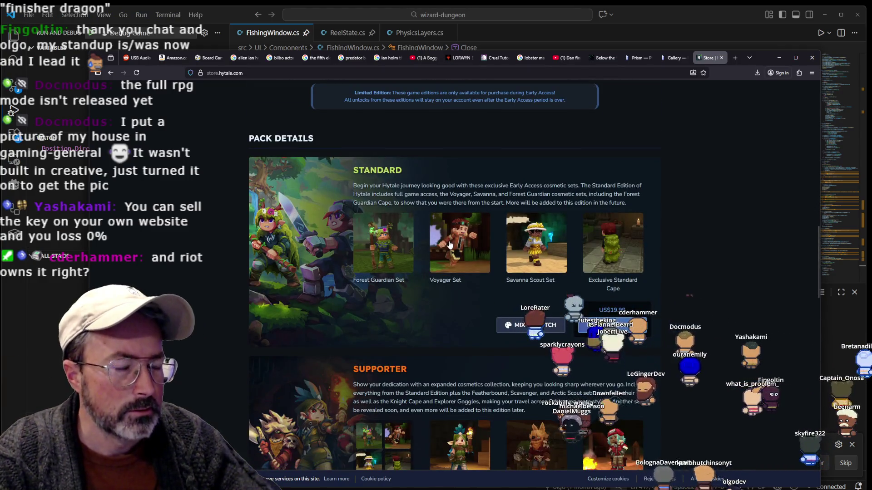
pyautogui.scroll(-3, 449, 243)
pyautogui.scroll(2, 449, 245)
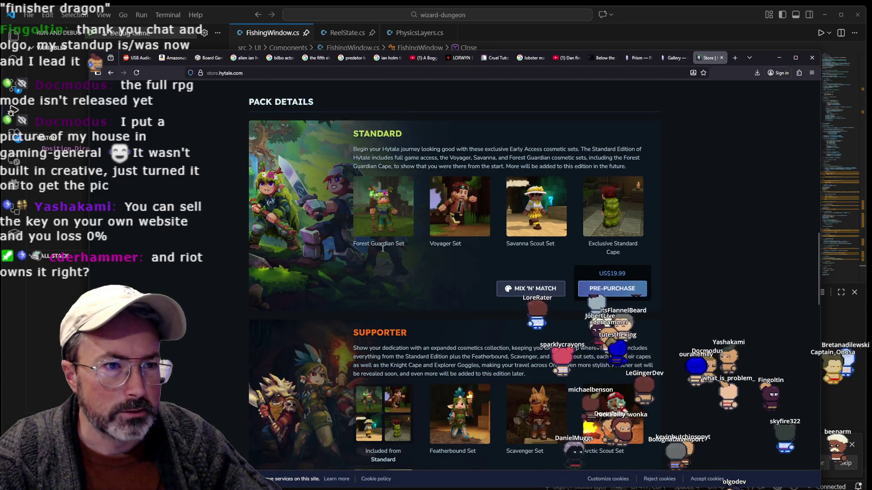
pyautogui.scroll(-2, 400, 310)
pyautogui.scroll(-1, 399, 306)
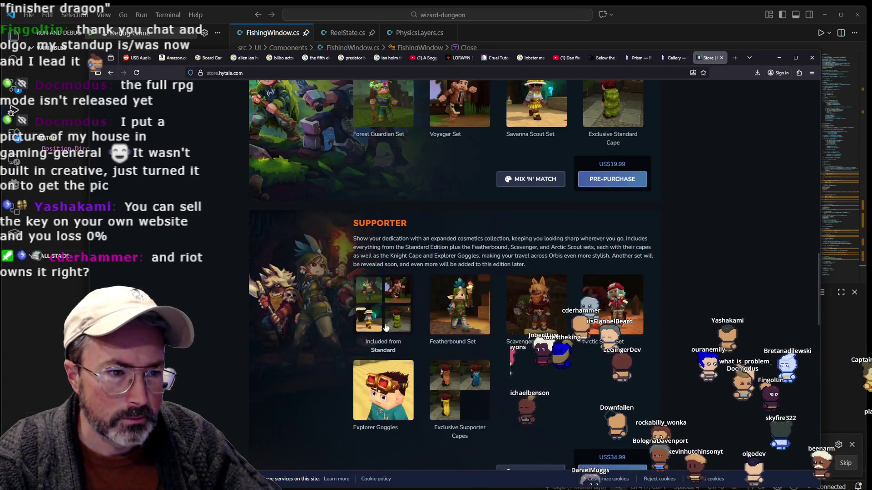
pyautogui.scroll(2, 436, 293)
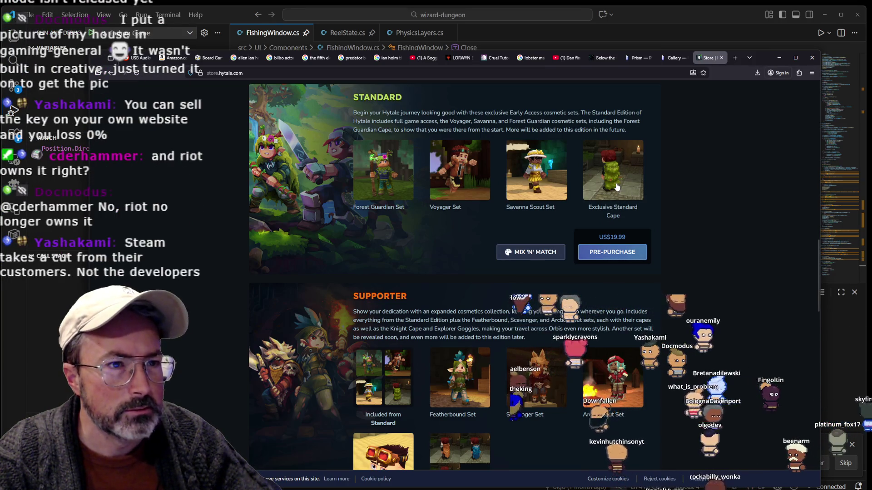
pyautogui.scroll(-2, 617, 187)
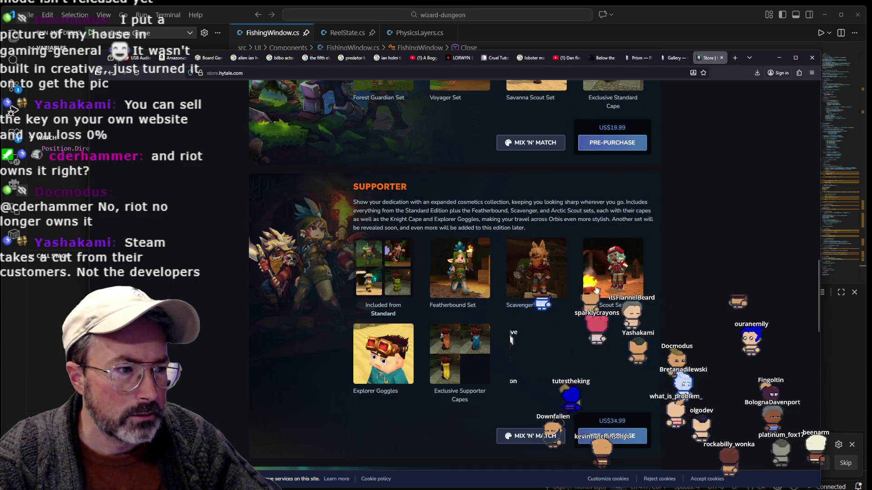
pyautogui.click(456, 370)
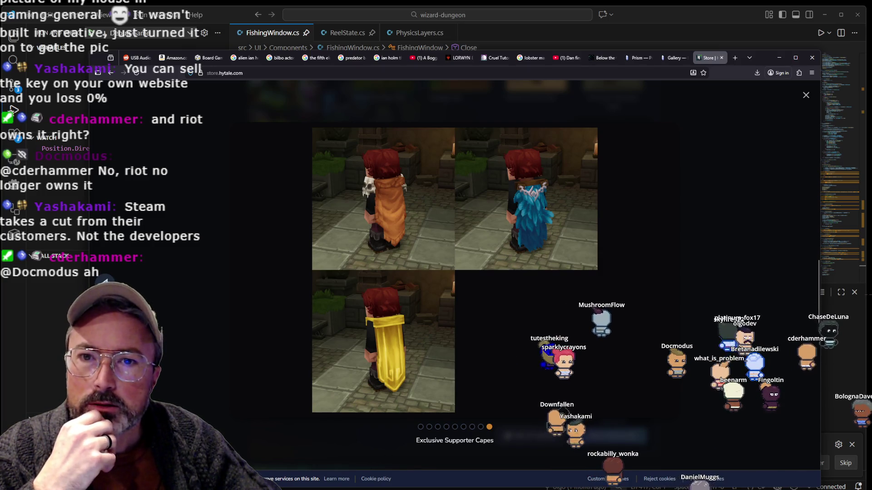
pyautogui.click(231, 234)
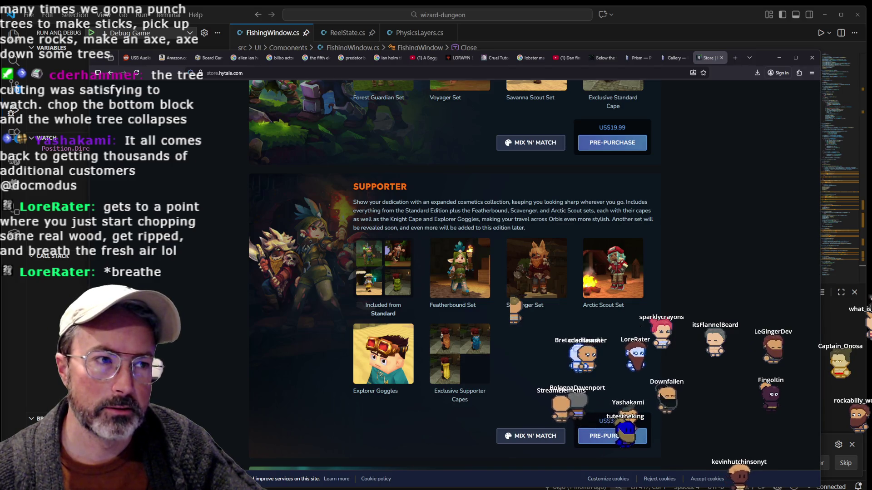
# Scroll back up to Available Editions: Standard US$19.99, Supporter US$34.99, Cursebreaker US$69.99
pyautogui.scroll(10, 420, 230)
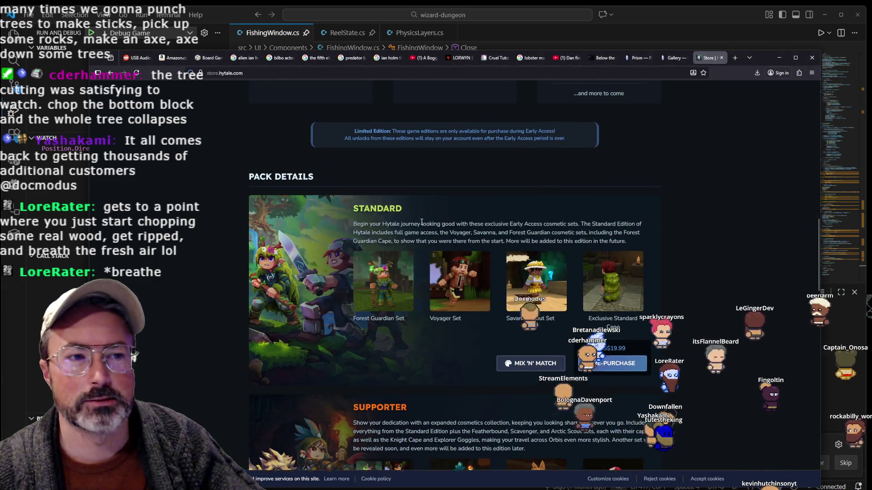
pyautogui.scroll(10, 421, 223)
pyautogui.scroll(-2, 421, 224)
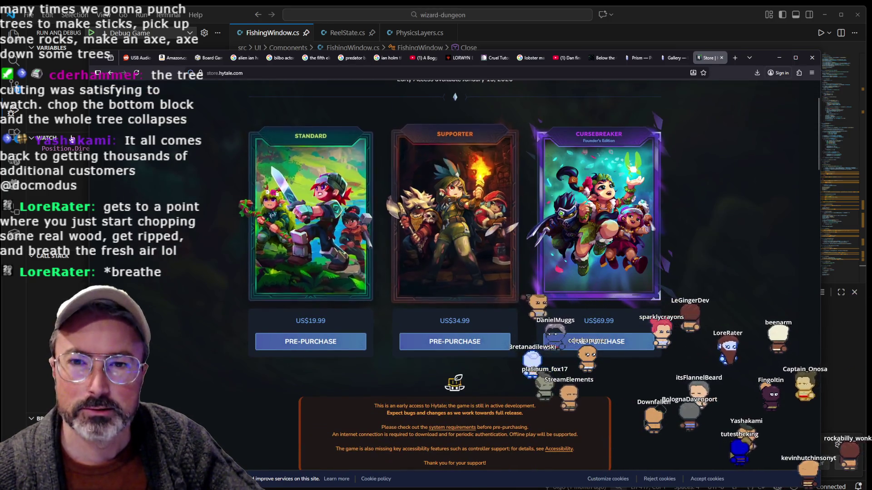
pyautogui.scroll(2, 435, 154)
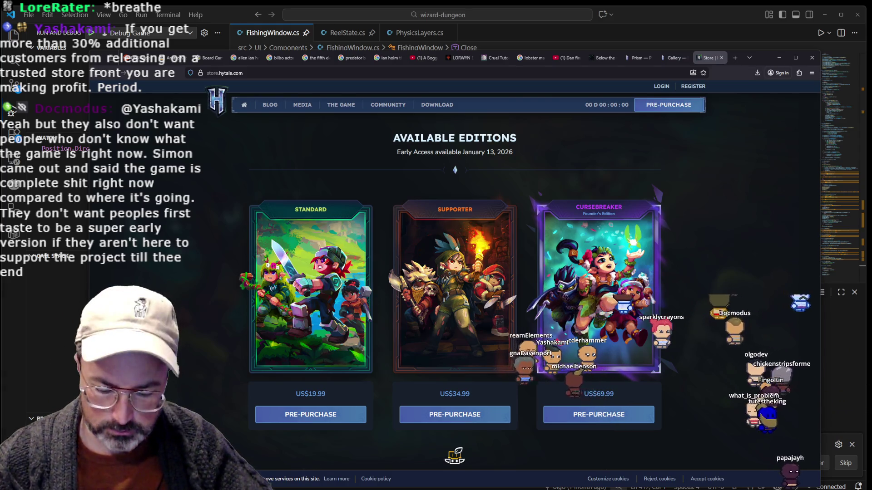
# In a new tab, load the pasted Discord image link of the Hytale farm screenshot
pyautogui.click(731, 59)
pyautogui.hotkey('ctrl', 'v')
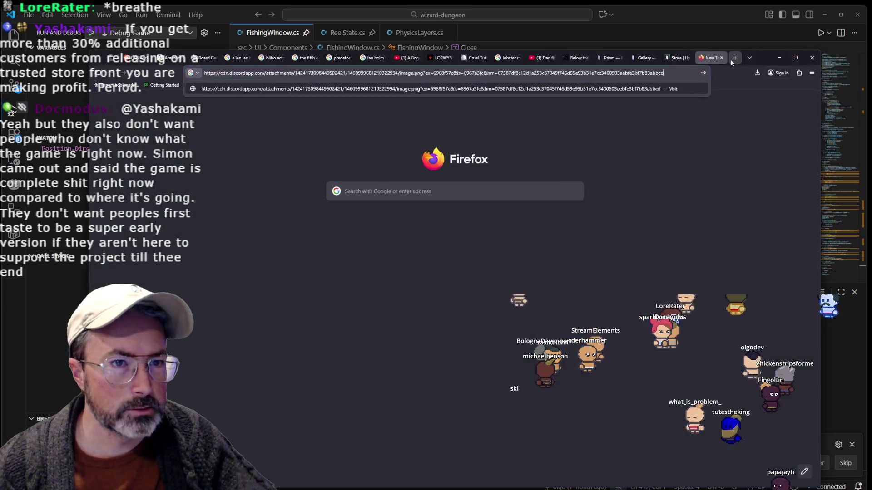
pyautogui.press('Return')
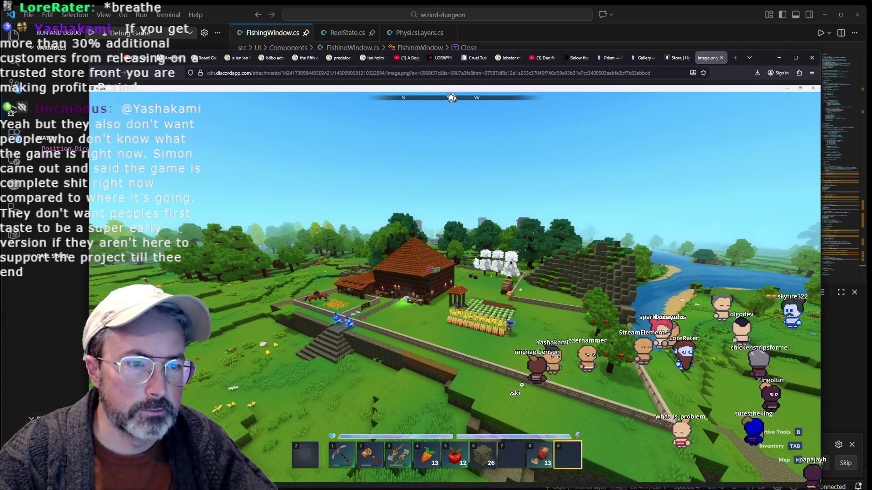